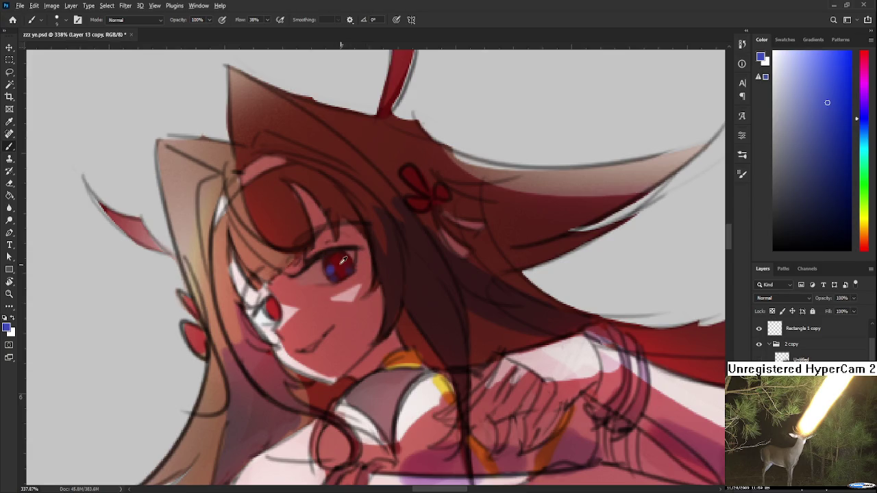
Step: Sample the eye's dark red and darken it in the Color panel for iris shading
{"action": "left_click", "coordinate": [328, 253], "text": "alt"}
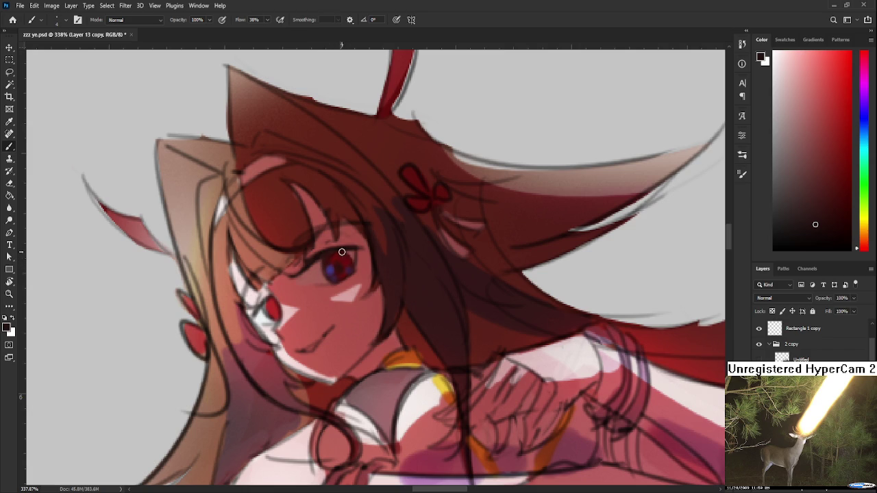
{"action": "left_click", "coordinate": [839, 215]}
{"action": "left_click_drag", "start_coordinate": [333, 270], "coordinate": [324, 264]}
{"action": "left_click", "coordinate": [341, 238], "text": "alt"}
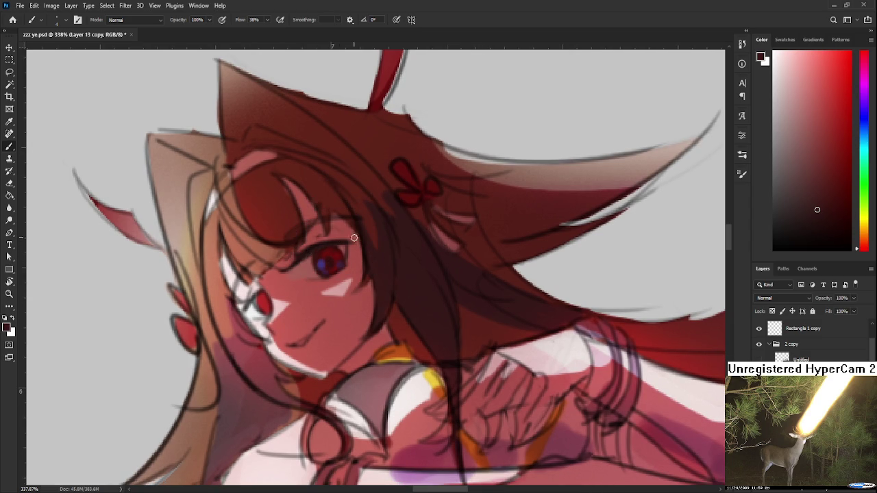
{"action": "left_click", "coordinate": [823, 230]}
{"action": "left_click_drag", "start_coordinate": [363, 231], "coordinate": [348, 264]}
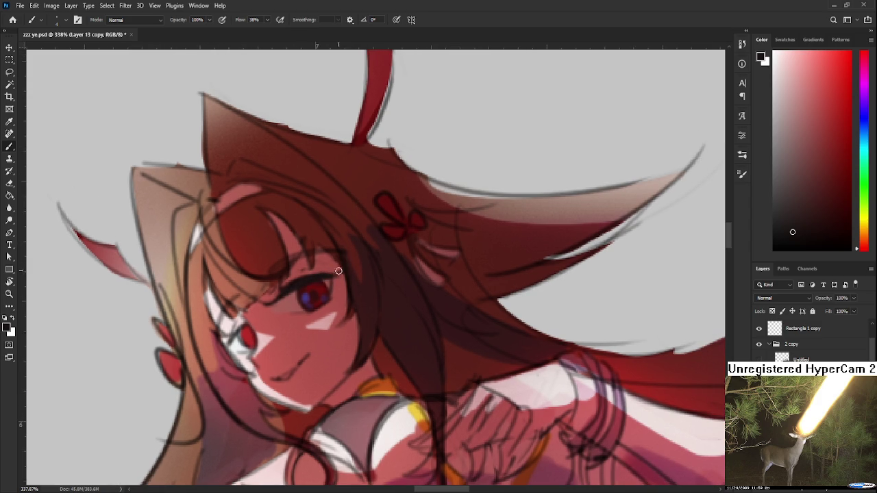
Step: Shade the iris with resampled dark reds and the iris's blue-violet
{"action": "left_click", "coordinate": [331, 281], "text": "alt"}
{"action": "left_click_drag", "start_coordinate": [331, 281], "coordinate": [332, 302]}
{"action": "left_click", "coordinate": [317, 316], "text": "alt"}
{"action": "left_click", "coordinate": [339, 292], "text": "alt"}
{"action": "left_click", "coordinate": [309, 293], "text": "alt"}
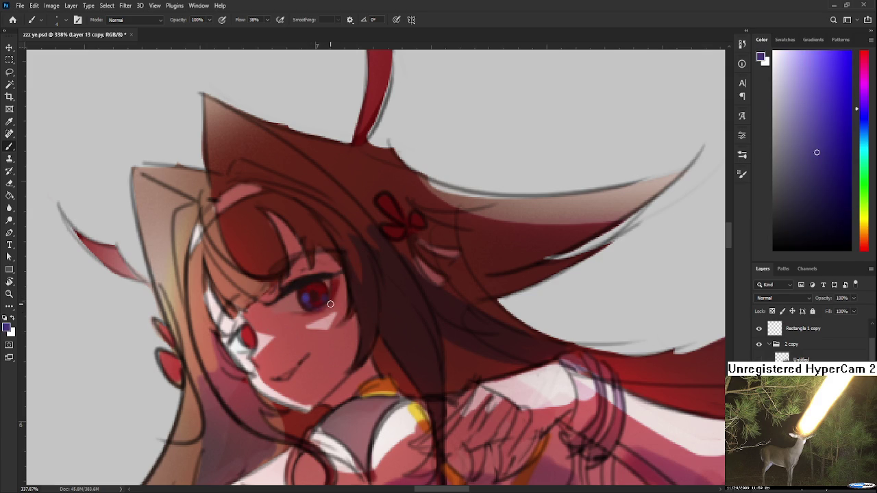
{"action": "scroll", "coordinate": [330, 304], "scroll_direction": "up", "scroll_amount": 1}
{"action": "left_click", "coordinate": [304, 303], "text": "alt"}
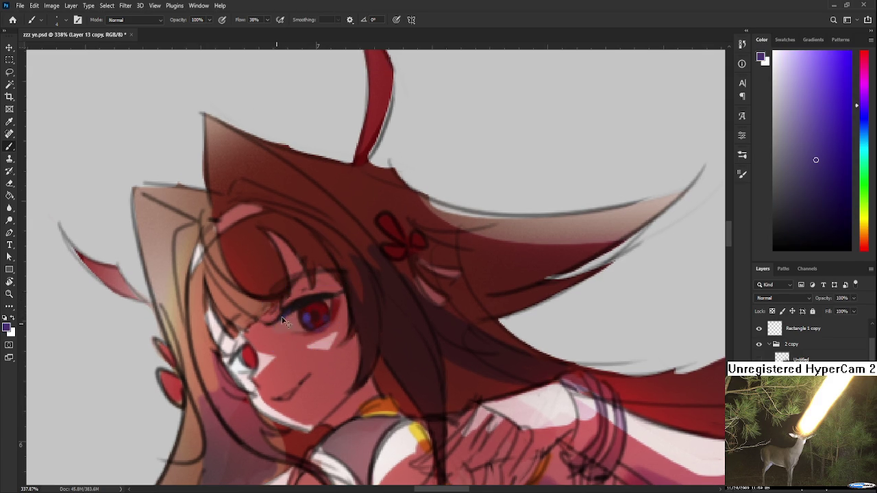
Step: Paint the lower lash line with near-black and dark red tones from the eye
{"action": "left_click", "coordinate": [332, 305], "text": "alt"}
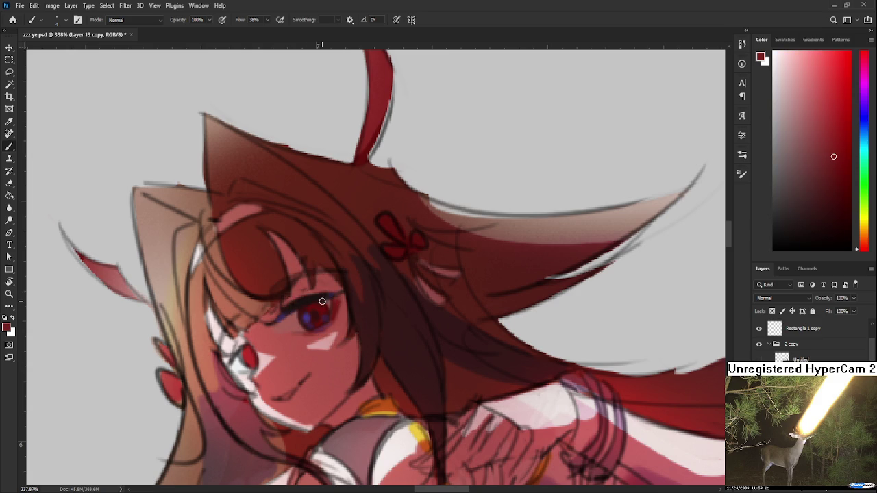
{"action": "left_click", "coordinate": [299, 300], "text": "alt"}
{"action": "left_click", "coordinate": [322, 308], "text": "alt"}
{"action": "left_click_drag", "start_coordinate": [337, 290], "coordinate": [331, 282]}
{"action": "left_click", "coordinate": [305, 303], "text": "alt"}
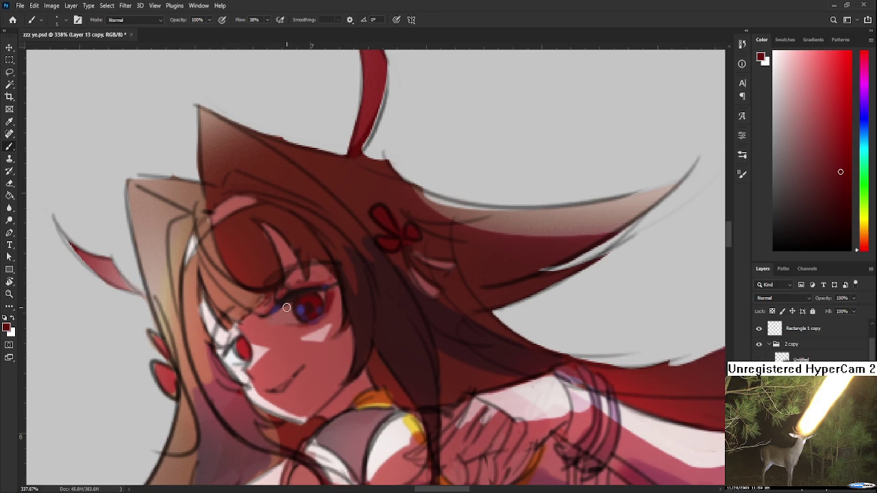
{"action": "left_click", "coordinate": [286, 310], "text": "alt"}
{"action": "left_click", "coordinate": [284, 317], "text": "alt"}
Step: Deepen the shading around the eye with darker reds and add a light pink highlight
{"action": "left_click", "coordinate": [289, 307], "text": "alt"}
{"action": "left_click", "coordinate": [289, 308], "text": "alt"}
{"action": "left_click", "coordinate": [287, 311], "text": "alt"}
{"action": "left_click", "coordinate": [284, 313], "text": "alt"}
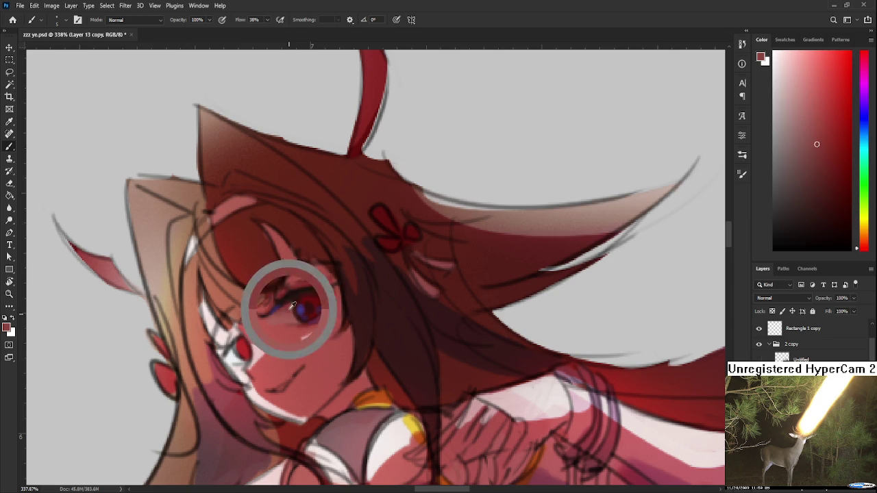
{"action": "left_click_drag", "start_coordinate": [316, 321], "coordinate": [318, 334]}
{"action": "left_click", "coordinate": [309, 329], "text": "alt"}
{"action": "left_click", "coordinate": [313, 319], "text": "alt"}
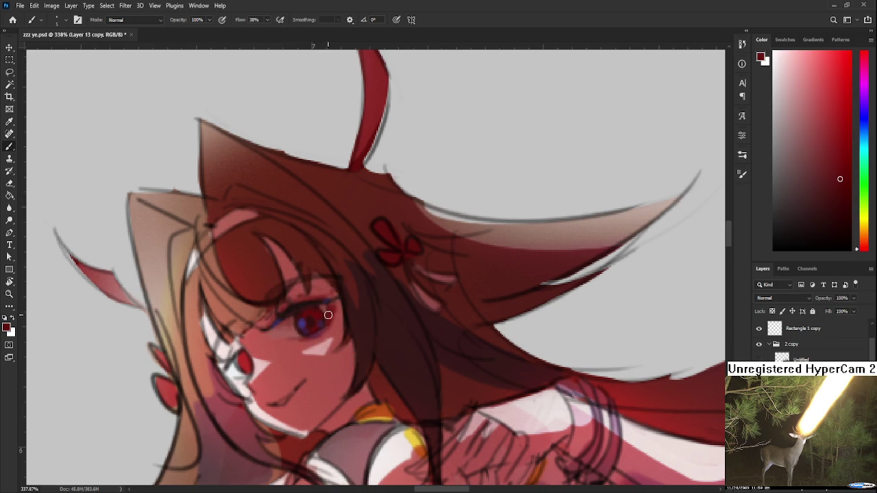
{"action": "left_click", "coordinate": [306, 342], "text": "alt"}
Step: Pick a slightly different red, then switch the paint colour to white
{"action": "scroll", "coordinate": [357, 273], "scroll_direction": "down", "scroll_amount": 5}
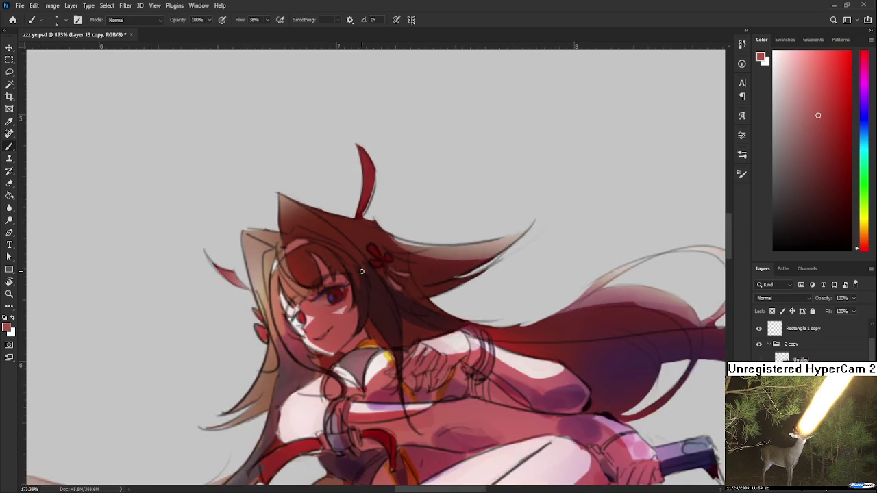
{"action": "scroll", "coordinate": [357, 278], "scroll_direction": "up", "scroll_amount": 5}
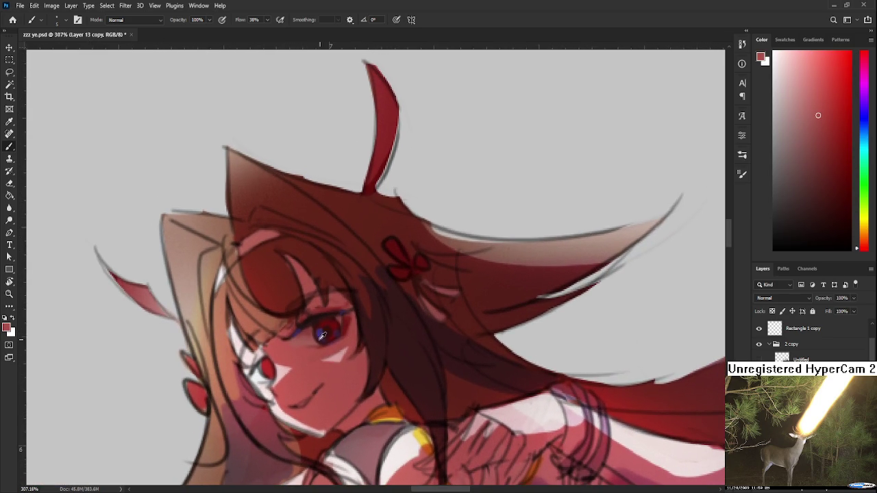
{"action": "left_click", "coordinate": [312, 339], "text": "alt"}
{"action": "mouse_move", "coordinate": [313, 340]}
{"action": "left_mouse_down"}
{"action": "mouse_move", "coordinate": [320, 361]}
{"action": "mouse_move", "coordinate": [384, 363]}
{"action": "left_mouse_up"}
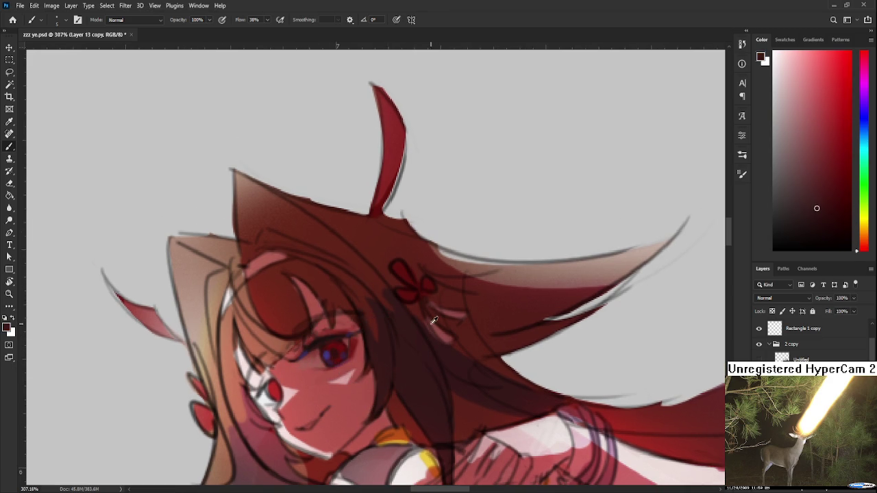
{"action": "scroll", "coordinate": [422, 322], "scroll_direction": "down", "scroll_amount": 2}
{"action": "scroll", "coordinate": [404, 339], "scroll_direction": "up", "scroll_amount": 3}
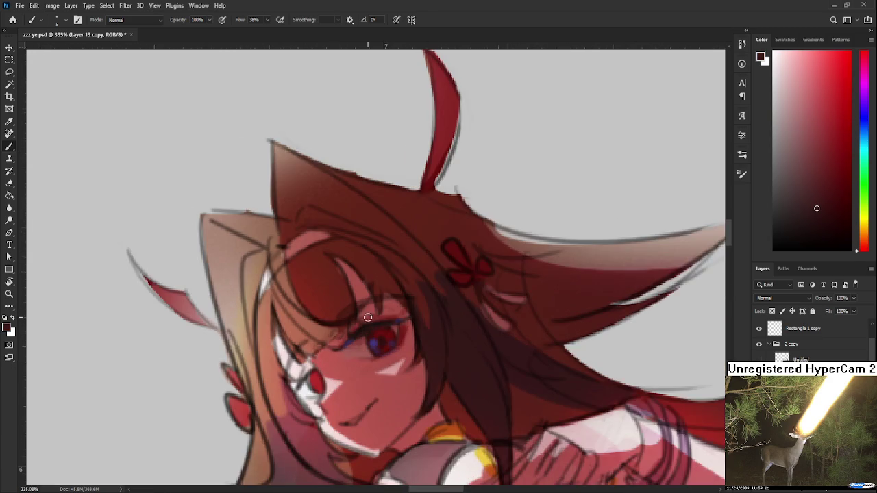
{"action": "scroll", "coordinate": [387, 360], "scroll_direction": "down", "scroll_amount": 1}
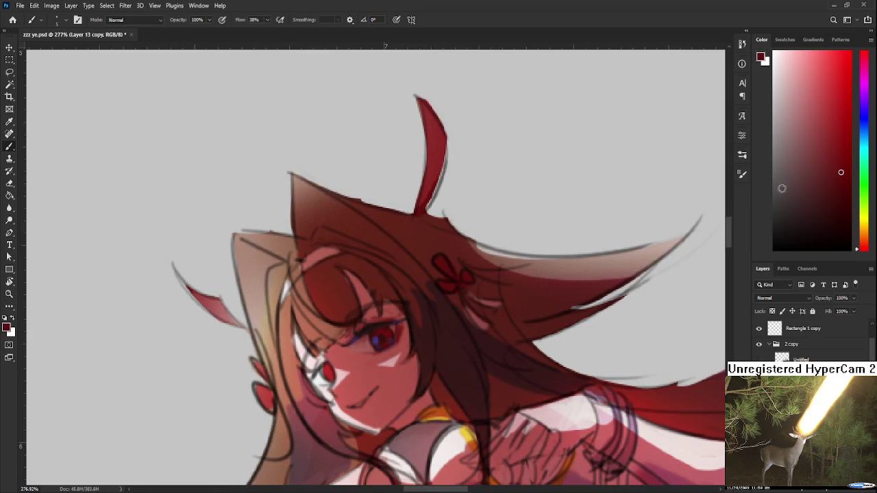
{"action": "left_click_drag", "start_coordinate": [779, 186], "coordinate": [772, 53]}
{"action": "left_click_drag", "start_coordinate": [386, 311], "coordinate": [361, 322]}
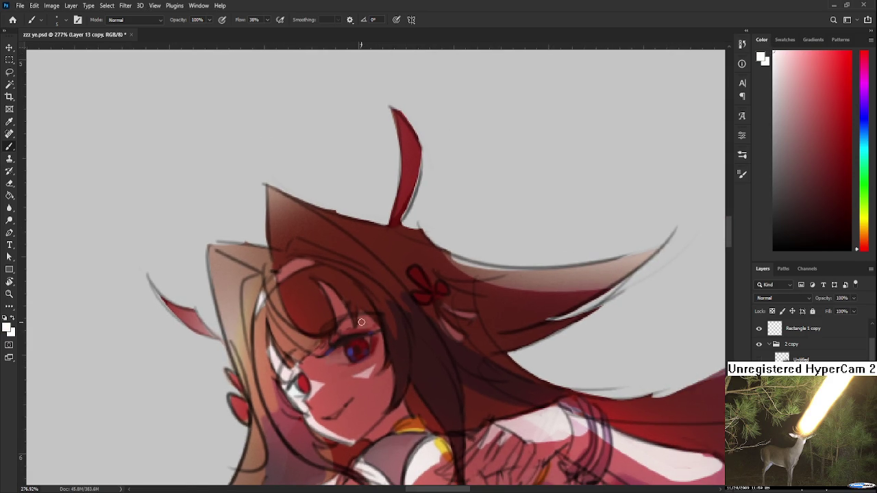
Step: Choose a light lavender for the iris glint and centre the eye at high magnification
{"action": "left_click", "coordinate": [346, 356], "text": "alt"}
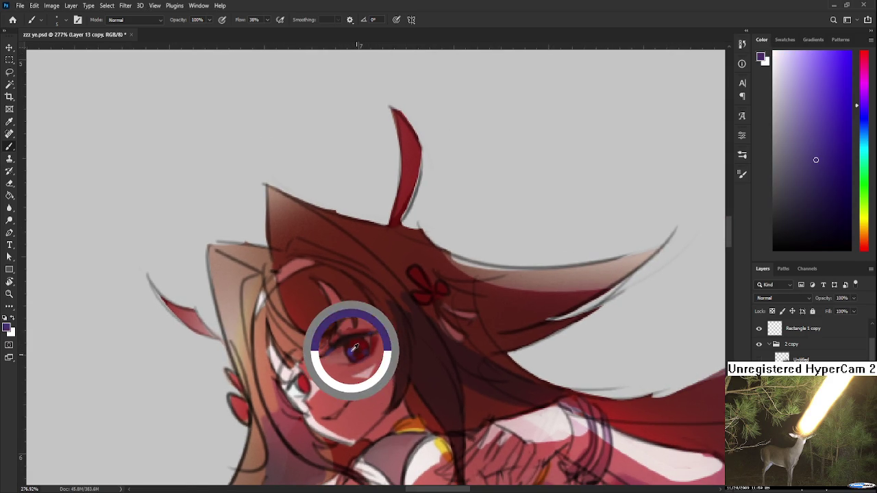
{"action": "left_click", "coordinate": [803, 59]}
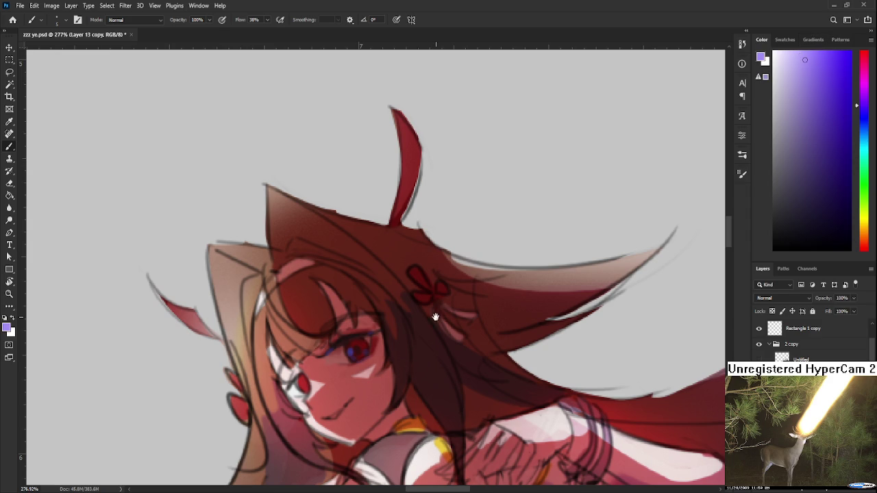
{"action": "left_click_drag", "start_coordinate": [435, 317], "coordinate": [415, 328]}
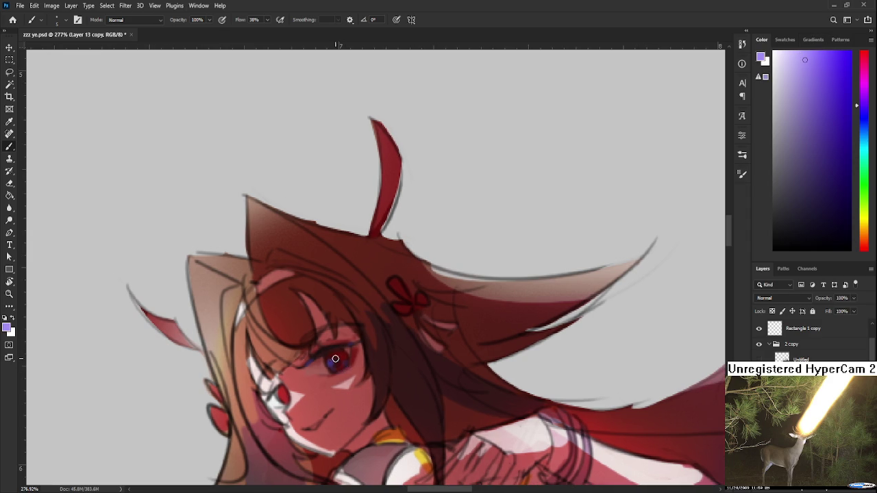
{"action": "scroll", "coordinate": [337, 346], "scroll_direction": "right", "scroll_amount": 1}
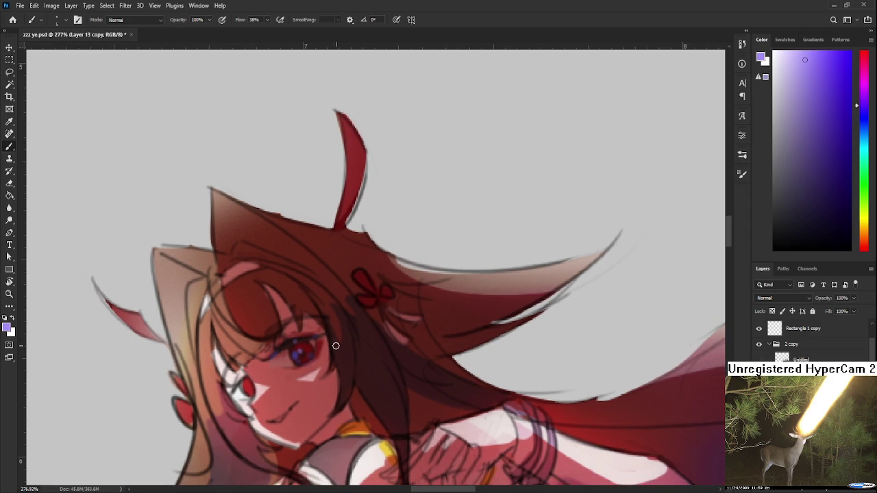
{"action": "scroll", "coordinate": [335, 346], "scroll_direction": "down", "scroll_amount": 2}
{"action": "scroll", "coordinate": [339, 322], "scroll_direction": "down", "scroll_amount": 1}
{"action": "scroll", "coordinate": [342, 302], "scroll_direction": "down", "scroll_amount": 1}
{"action": "scroll", "coordinate": [344, 280], "scroll_direction": "down", "scroll_amount": 1}
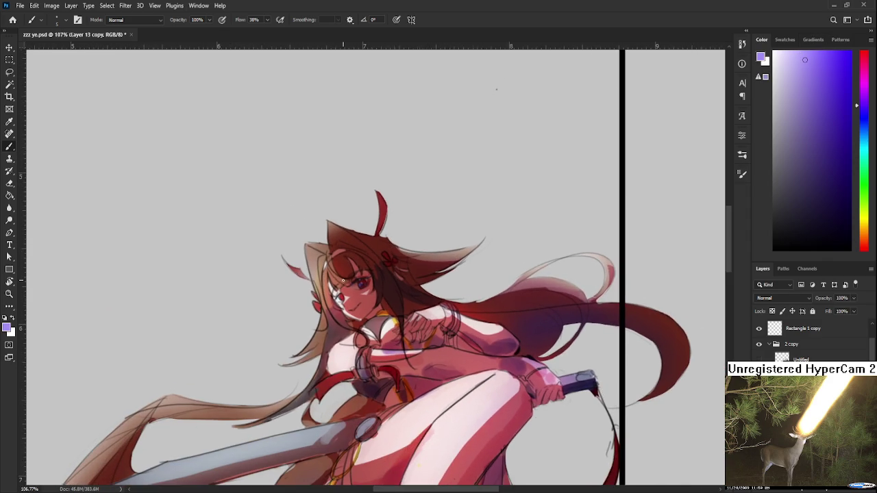
{"action": "scroll", "coordinate": [343, 279], "scroll_direction": "up", "scroll_amount": 1}
{"action": "scroll", "coordinate": [363, 206], "scroll_direction": "up", "scroll_amount": 1}
{"action": "scroll", "coordinate": [383, 226], "scroll_direction": "up", "scroll_amount": 1}
{"action": "scroll", "coordinate": [403, 261], "scroll_direction": "up", "scroll_amount": 1}
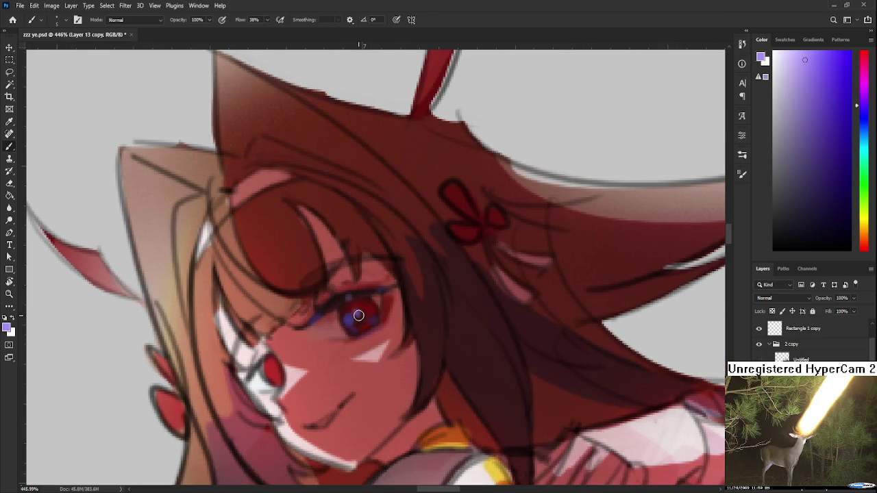
{"action": "mouse_move", "coordinate": [358, 315]}
{"action": "left_mouse_down"}
{"action": "mouse_move", "coordinate": [281, 363]}
{"action": "mouse_move", "coordinate": [283, 373]}
{"action": "left_mouse_up"}
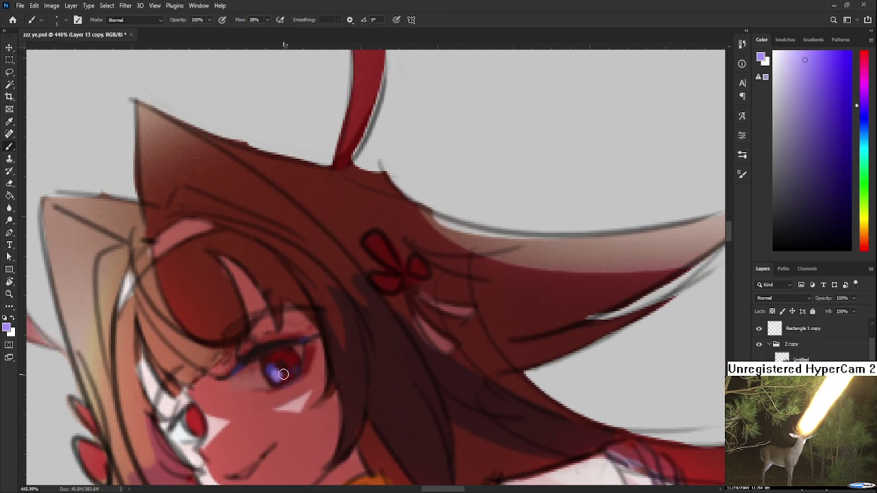
Step: With a smaller brush, paint the lavender iris glint and the dark red lower lash line
{"action": "key", "text": "bracketleft"}
{"action": "left_click", "coordinate": [280, 358], "text": "alt"}
{"action": "left_click", "coordinate": [277, 367], "text": "alt"}
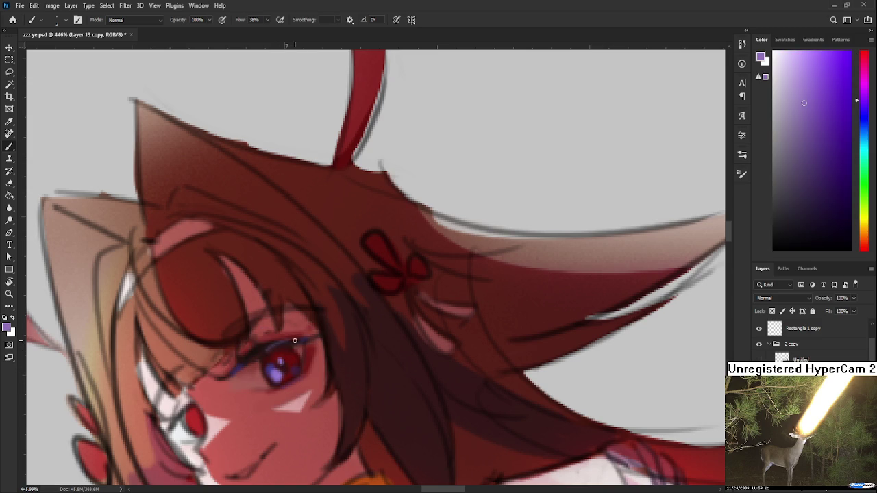
{"action": "left_click", "coordinate": [253, 350], "text": "alt"}
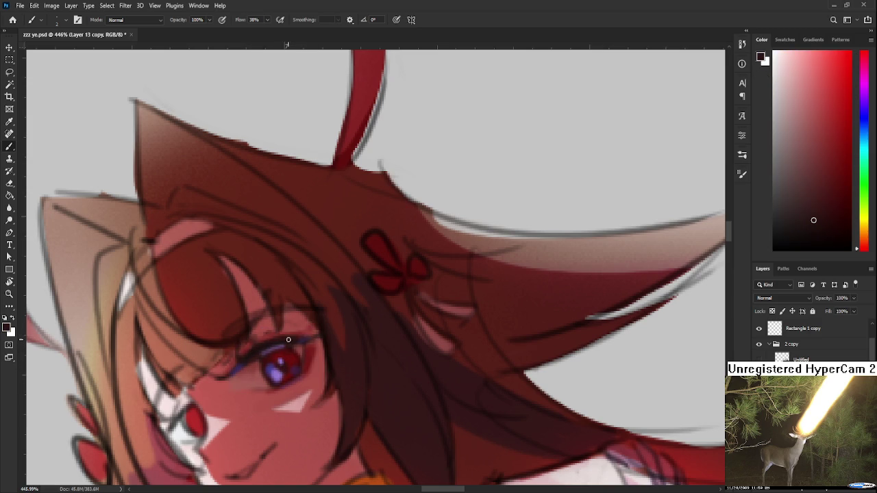
{"action": "left_click_drag", "start_coordinate": [298, 339], "coordinate": [305, 299]}
Step: Paint the eye with sampled dark red and near-black along the eyelid line
{"action": "scroll", "coordinate": [305, 299], "scroll_direction": "down", "scroll_amount": 3}
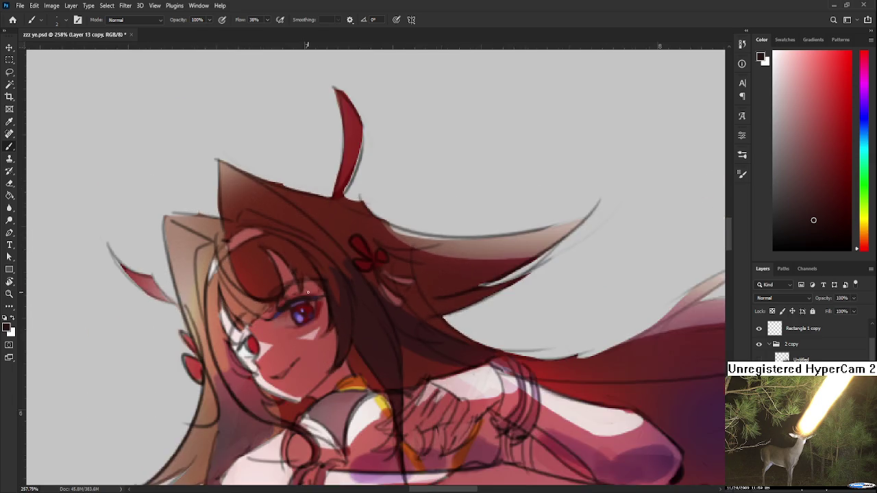
{"action": "scroll", "coordinate": [308, 301], "scroll_direction": "up", "scroll_amount": 2}
{"action": "left_click", "coordinate": [327, 304], "text": "alt"}
{"action": "left_click_drag", "start_coordinate": [327, 303], "coordinate": [325, 296]}
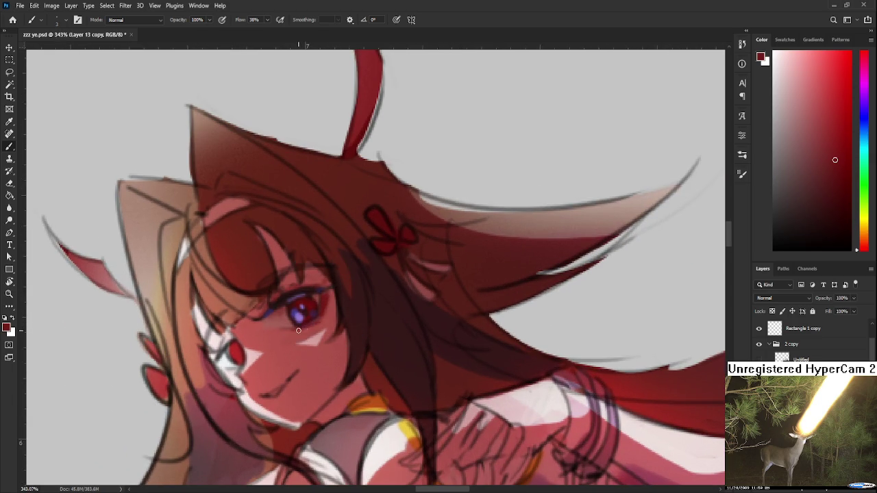
{"action": "left_click", "coordinate": [298, 292], "text": "alt"}
{"action": "left_click", "coordinate": [325, 310], "text": "alt"}
{"action": "left_click", "coordinate": [322, 313], "text": "alt"}
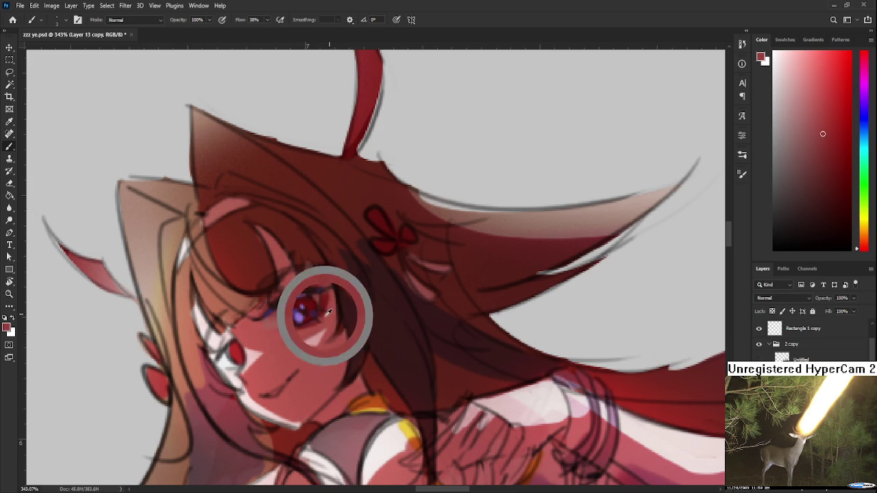
{"action": "left_click", "coordinate": [322, 307], "text": "alt"}
{"action": "left_click", "coordinate": [306, 298], "text": "alt"}
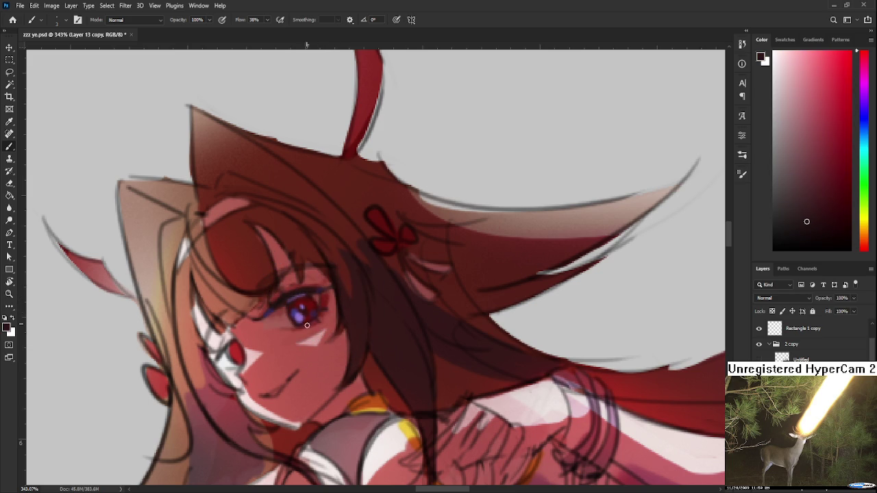
Step: Frame the lower eye close up and sample its purple and the pink-red skin tone
{"action": "left_click_drag", "start_coordinate": [325, 311], "coordinate": [350, 329]}
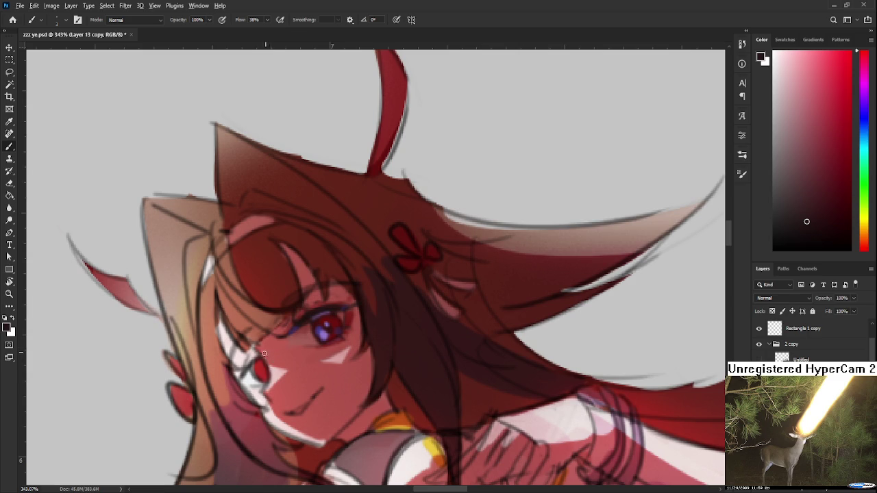
{"action": "mouse_move", "coordinate": [263, 352]}
{"action": "left_mouse_down"}
{"action": "mouse_move", "coordinate": [325, 328]}
{"action": "mouse_move", "coordinate": [294, 309]}
{"action": "left_mouse_up"}
{"action": "left_click", "coordinate": [274, 353], "text": "alt"}
{"action": "left_click_drag", "start_coordinate": [282, 338], "coordinate": [268, 324]}
{"action": "scroll", "coordinate": [268, 324], "scroll_direction": "down", "scroll_amount": 3}
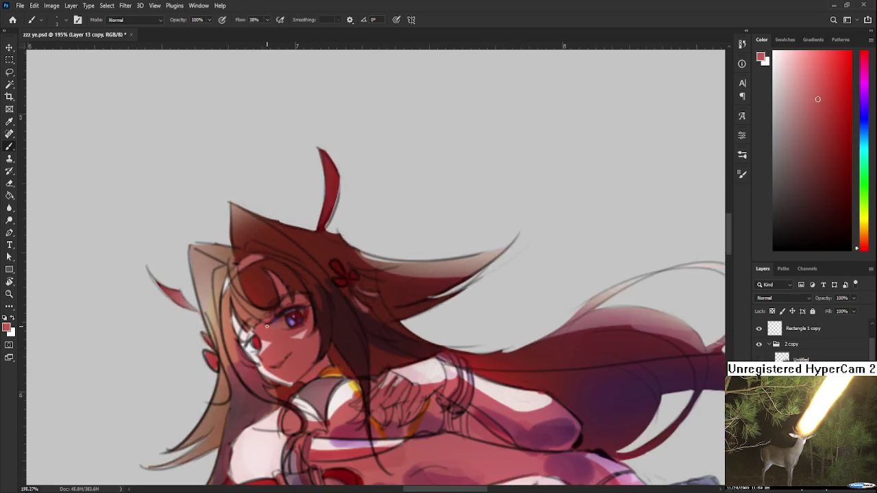
{"action": "scroll", "coordinate": [268, 324], "scroll_direction": "down", "scroll_amount": 1}
{"action": "scroll", "coordinate": [270, 384], "scroll_direction": "up", "scroll_amount": 2}
{"action": "scroll", "coordinate": [270, 385], "scroll_direction": "up", "scroll_amount": 2}
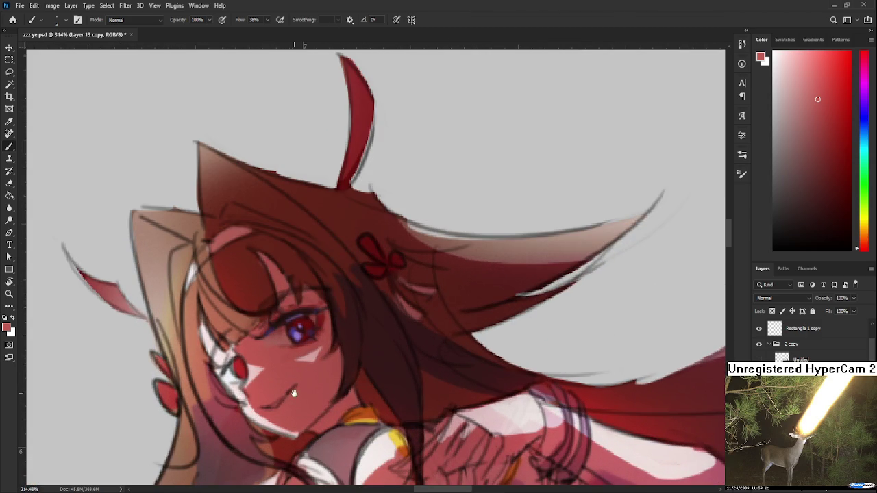
{"action": "scroll", "coordinate": [293, 393], "scroll_direction": "down", "scroll_amount": 2}
{"action": "scroll", "coordinate": [298, 332], "scroll_direction": "up", "scroll_amount": 2}
{"action": "left_click", "coordinate": [279, 340], "text": "alt"}
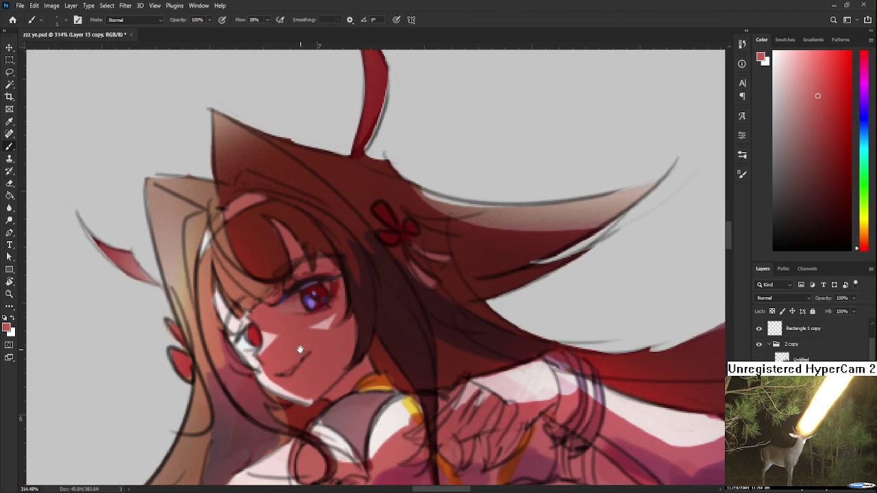
{"action": "left_click_drag", "start_coordinate": [297, 320], "coordinate": [314, 385]}
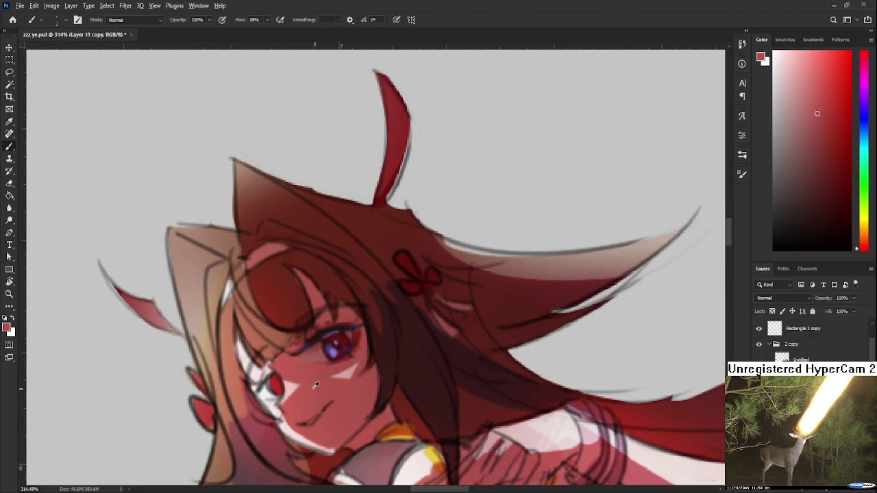
Step: Deepen the lower eye's iris with sampled purple and muted dark reds
{"action": "left_click_drag", "start_coordinate": [323, 329], "coordinate": [277, 379]}
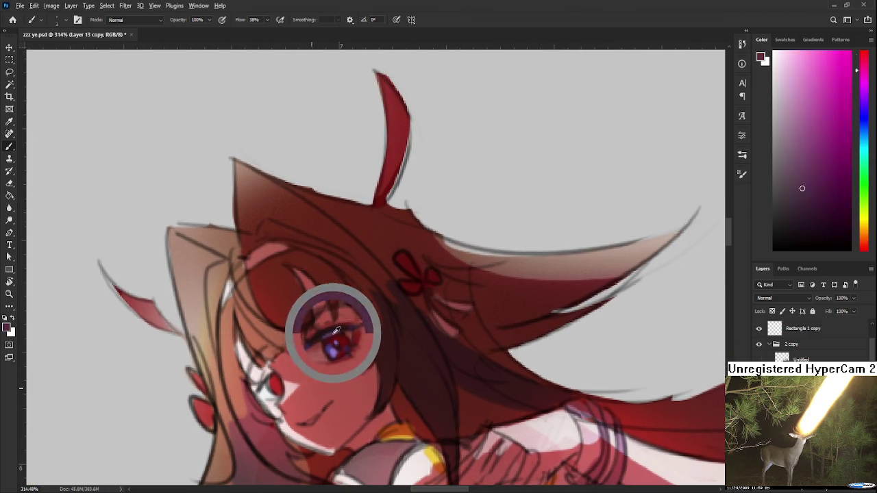
{"action": "left_click", "coordinate": [272, 383], "text": "alt"}
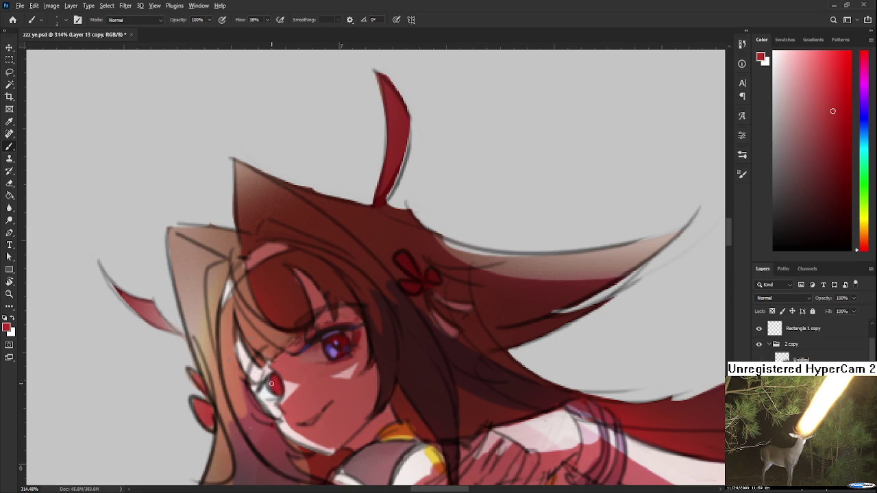
{"action": "left_click_drag", "start_coordinate": [343, 343], "coordinate": [310, 357]}
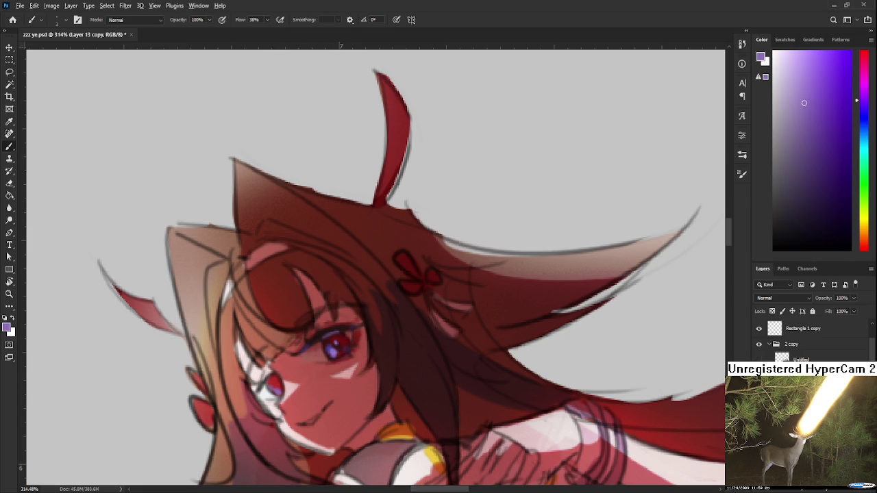
{"action": "left_click_drag", "start_coordinate": [283, 322], "coordinate": [353, 350]}
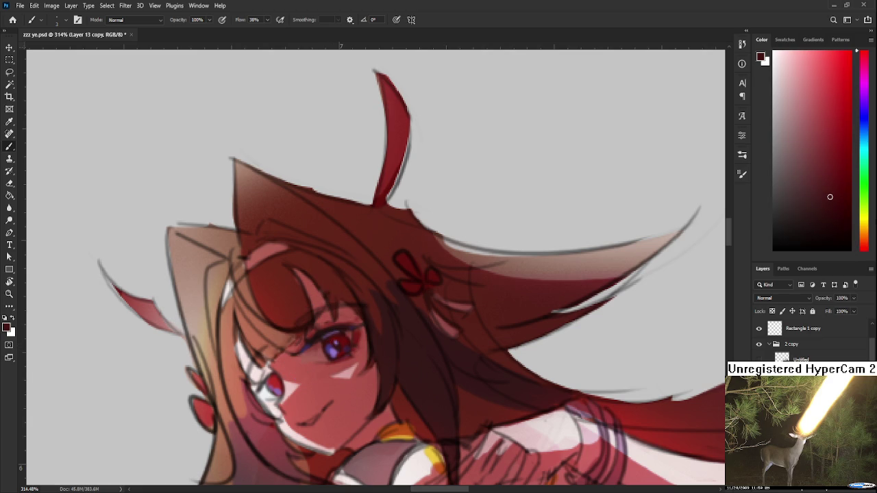
{"action": "scroll", "coordinate": [299, 407], "scroll_direction": "right", "scroll_amount": 2}
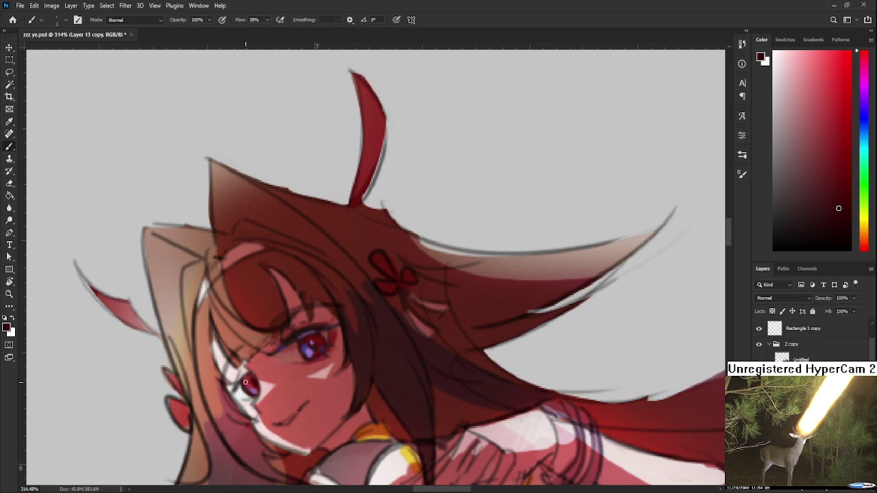
{"action": "left_click", "coordinate": [297, 335], "text": "alt"}
Step: Alternate light pink highlights and dark red lid lines on the lower eye
{"action": "left_click", "coordinate": [235, 383], "text": "alt"}
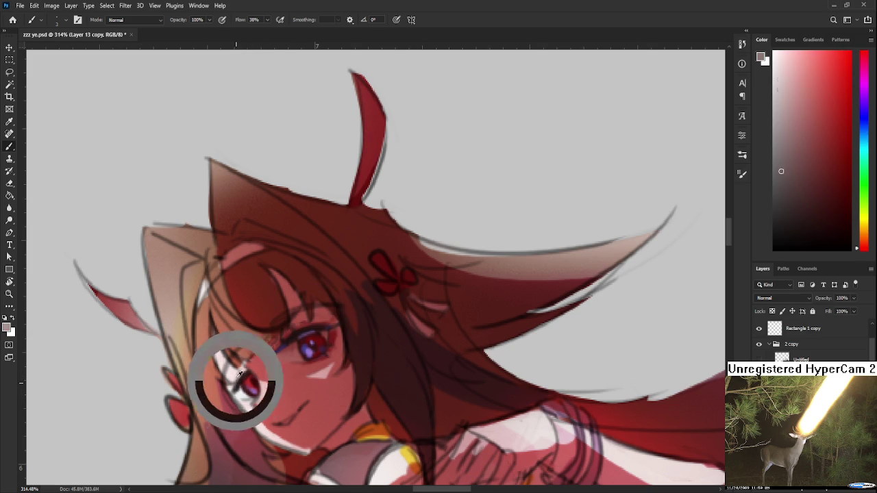
{"action": "left_click", "coordinate": [248, 370], "text": "alt"}
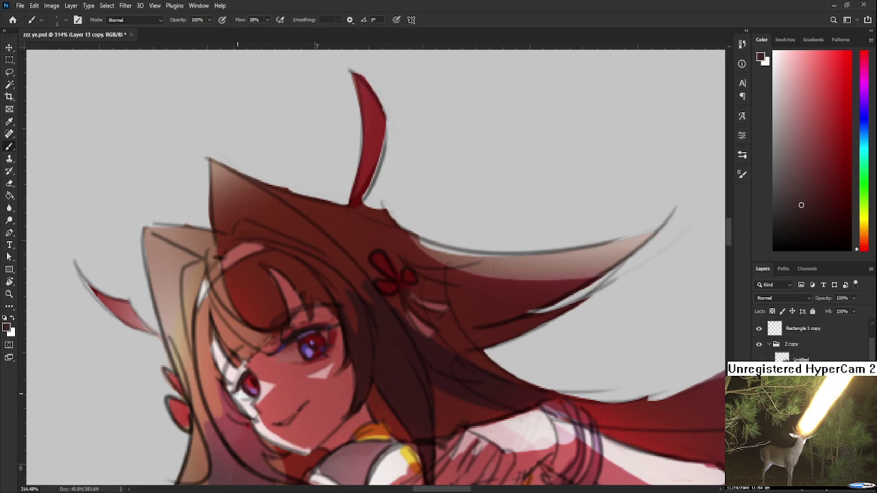
{"action": "left_click", "coordinate": [250, 396], "text": "alt"}
{"action": "left_click", "coordinate": [248, 387], "text": "alt"}
{"action": "scroll", "coordinate": [251, 370], "scroll_direction": "down", "scroll_amount": 1}
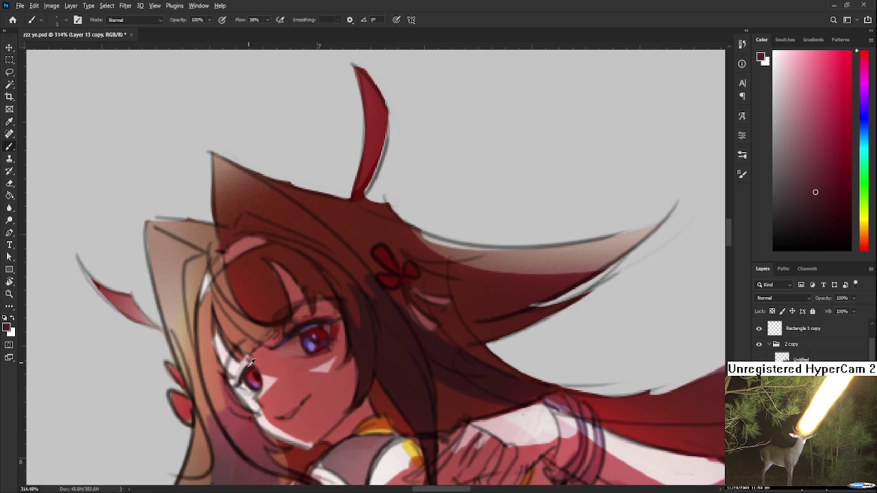
{"action": "left_click", "coordinate": [239, 367], "text": "alt"}
{"action": "left_click", "coordinate": [243, 363], "text": "alt"}
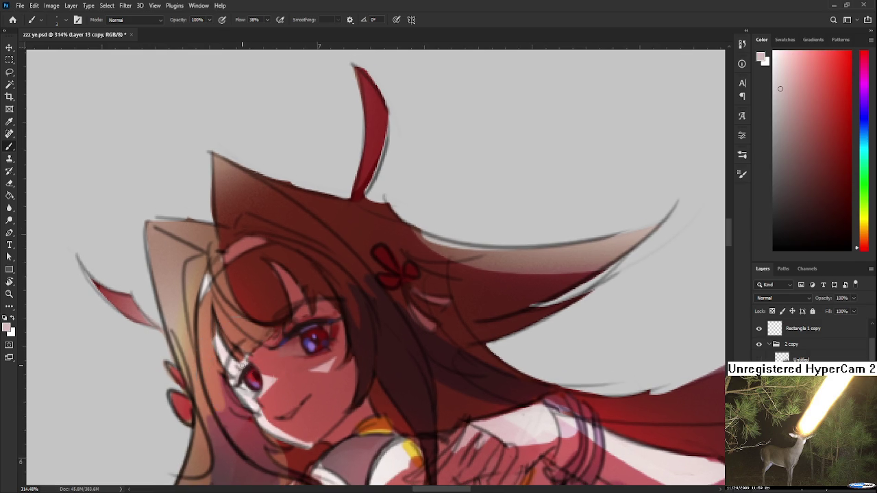
{"action": "left_click", "coordinate": [248, 357], "text": "alt"}
{"action": "left_click", "coordinate": [247, 360], "text": "alt"}
{"action": "left_click", "coordinate": [302, 322], "text": "alt"}
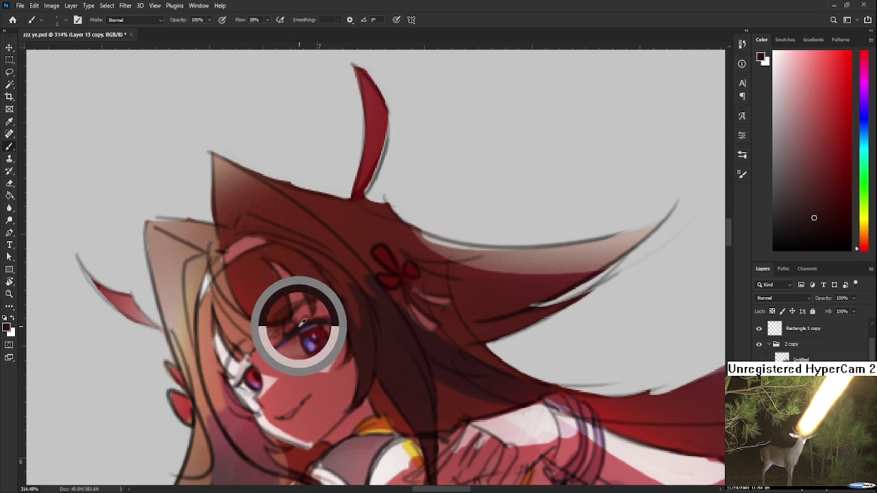
{"action": "left_click", "coordinate": [243, 369], "text": "alt"}
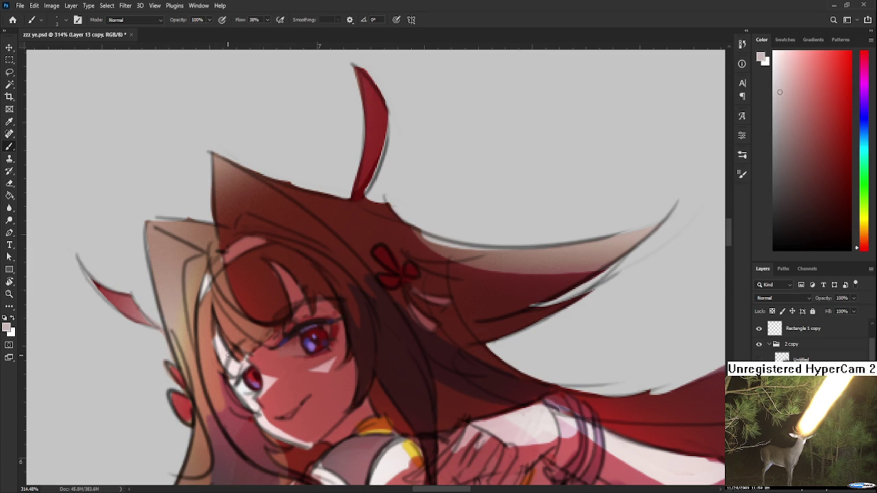
Step: Sample the lower eye's red, dark brown-red and light pink for lid shading
{"action": "scroll", "coordinate": [228, 354], "scroll_direction": "up", "scroll_amount": 2}
{"action": "left_click", "coordinate": [274, 377], "text": "alt"}
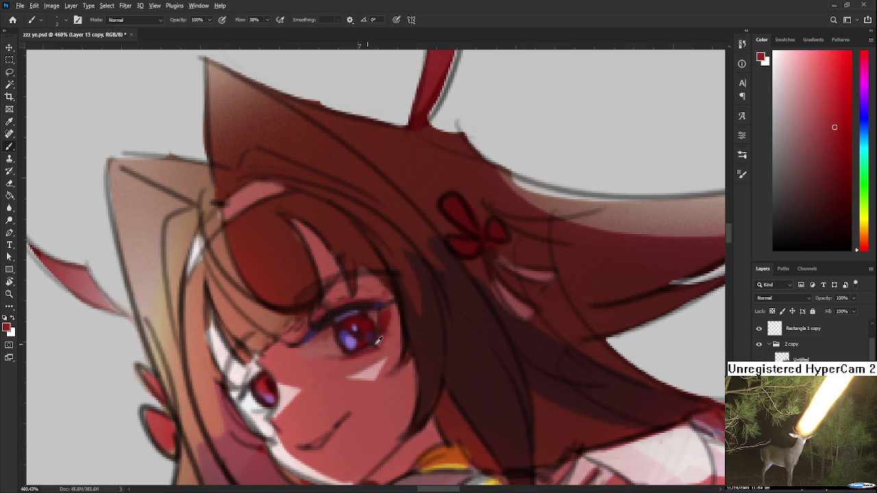
{"action": "left_click", "coordinate": [344, 309], "text": "alt"}
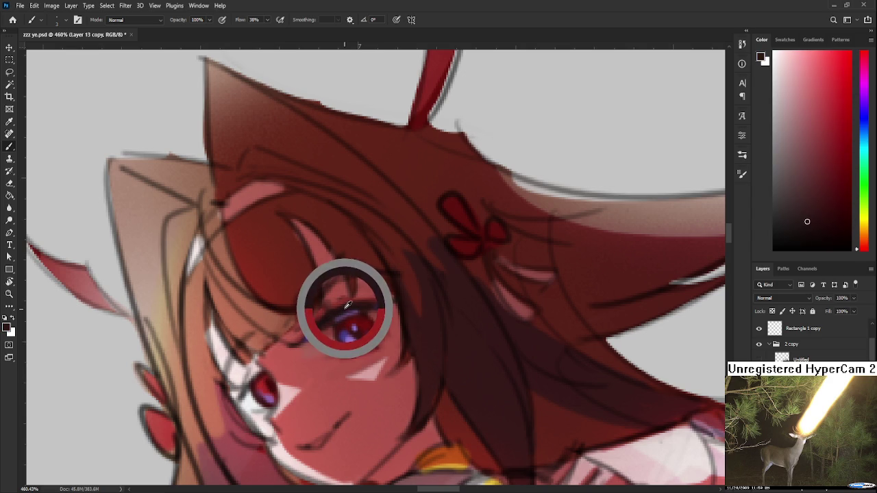
{"action": "left_click", "coordinate": [256, 369], "text": "alt"}
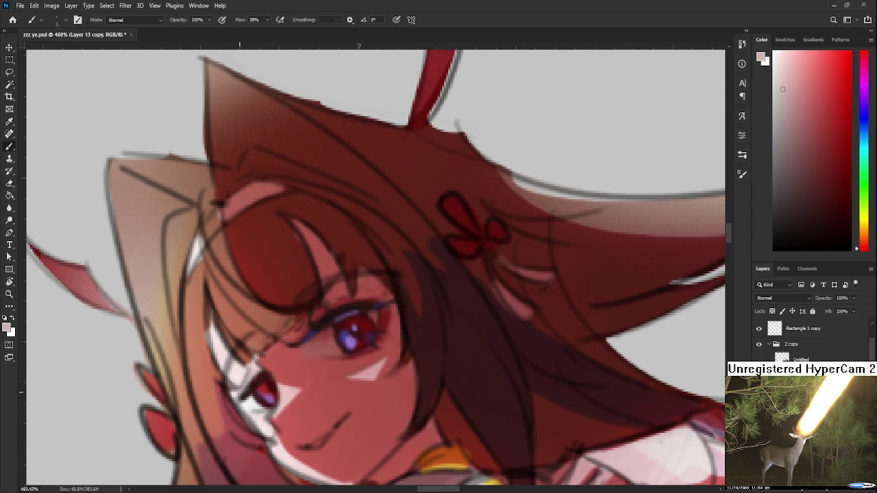
{"action": "left_click", "coordinate": [254, 387], "text": "alt"}
{"action": "left_click", "coordinate": [244, 394], "text": "alt"}
{"action": "left_click", "coordinate": [254, 387], "text": "alt"}
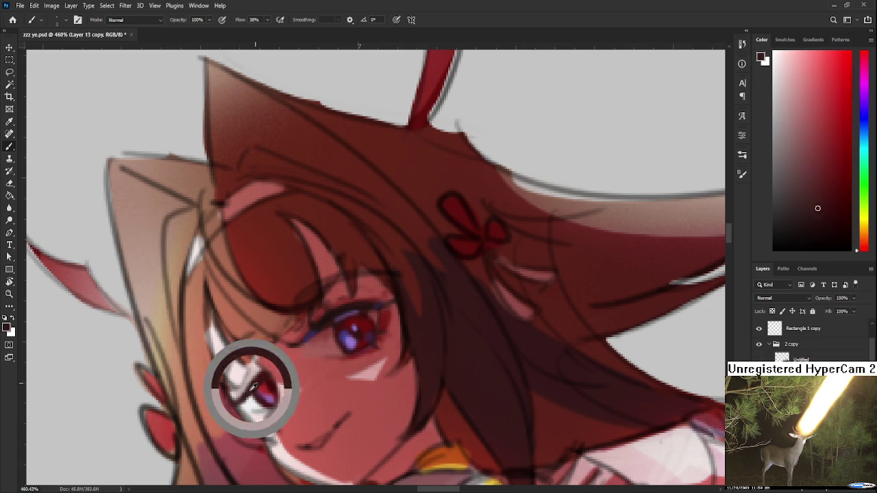
Step: Choose a lighter red in the Color panel and brush it along the lower eyelid and cheek
{"action": "left_click_drag", "start_coordinate": [253, 387], "coordinate": [238, 382]}
{"action": "left_click", "coordinate": [254, 375], "text": "alt"}
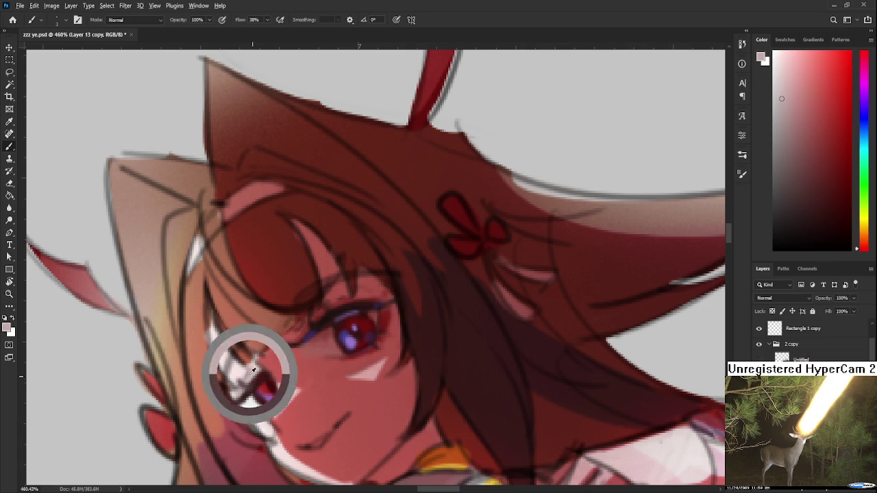
{"action": "left_click", "coordinate": [384, 322], "text": "alt"}
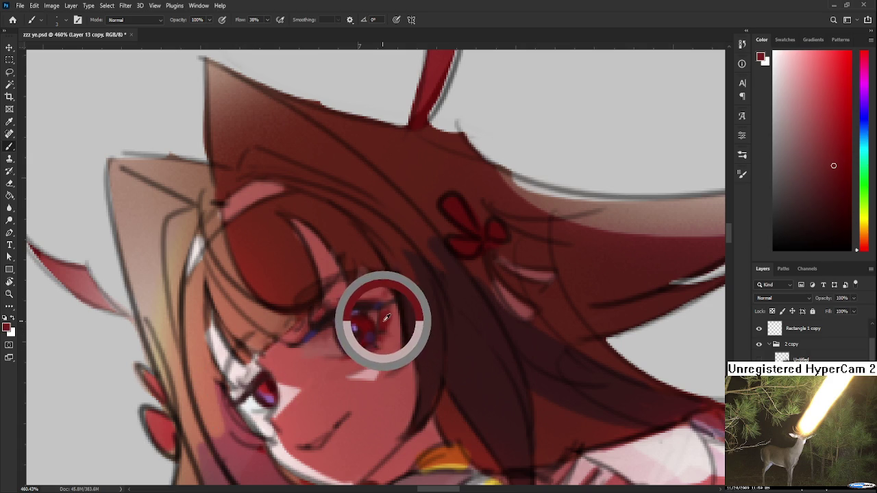
{"action": "left_click", "coordinate": [262, 386], "text": "alt"}
{"action": "left_click", "coordinate": [836, 97]}
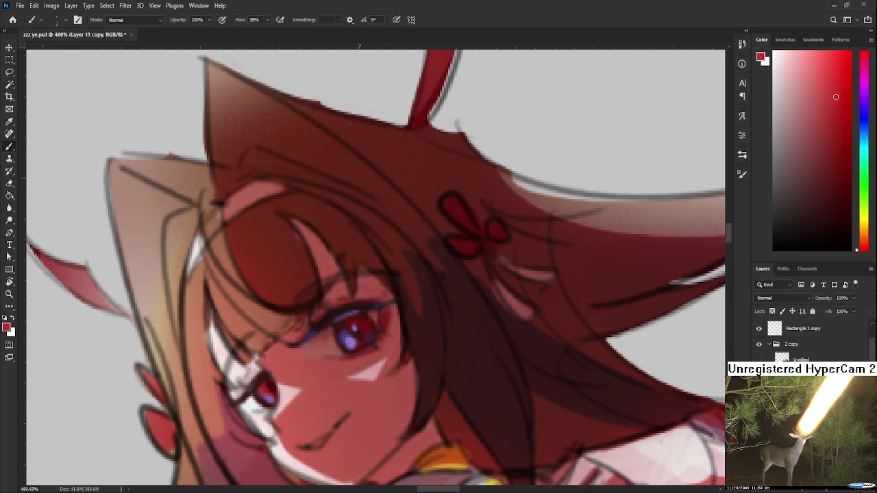
{"action": "mouse_move", "coordinate": [256, 406]}
{"action": "left_mouse_down"}
{"action": "mouse_move", "coordinate": [246, 412]}
{"action": "mouse_move", "coordinate": [267, 416]}
{"action": "left_mouse_up"}
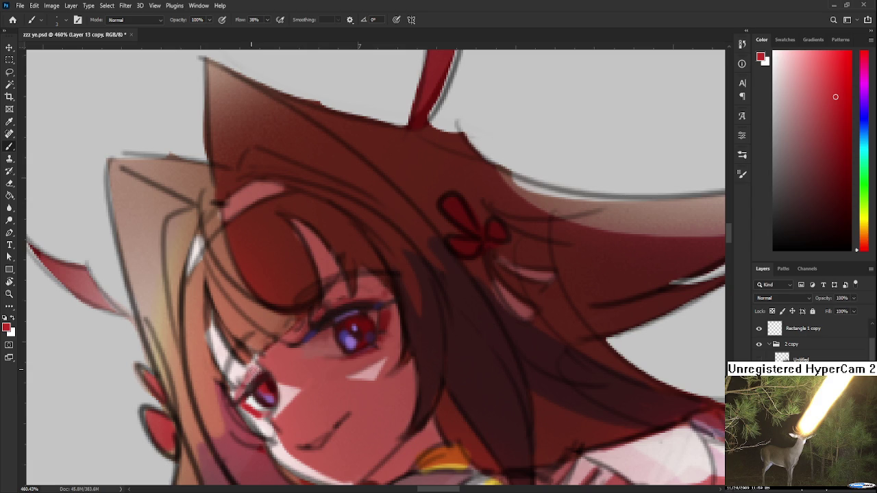
Step: Refine the lower eye's iris and highlights with dark red-brown, light pink and red tones
{"action": "left_click", "coordinate": [245, 376], "text": "alt"}
{"action": "left_click", "coordinate": [248, 374], "text": "alt"}
{"action": "left_click_drag", "start_coordinate": [260, 397], "coordinate": [246, 362]}
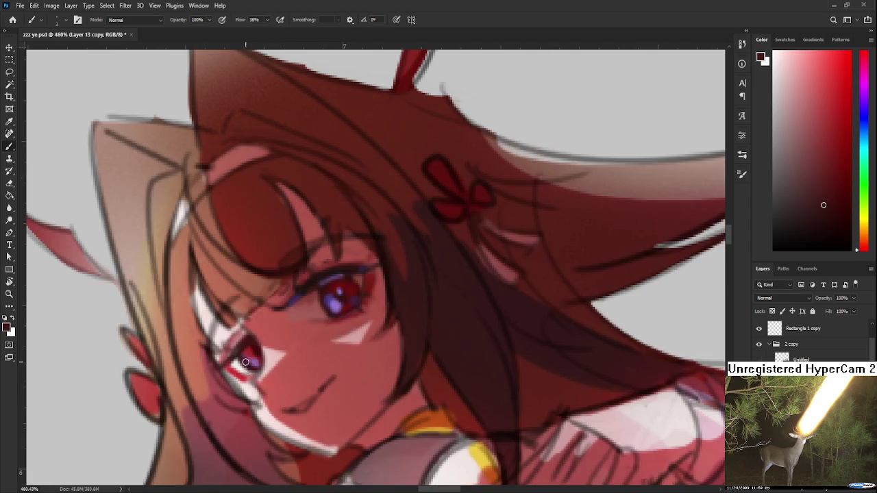
{"action": "left_click", "coordinate": [243, 381], "text": "alt"}
{"action": "left_click", "coordinate": [255, 341], "text": "alt"}
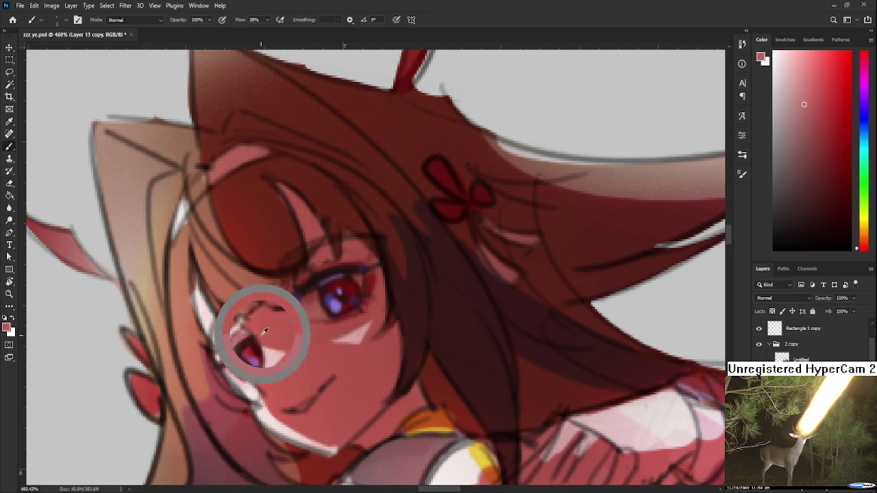
{"action": "left_click", "coordinate": [267, 346], "text": "alt"}
{"action": "left_click", "coordinate": [269, 342], "text": "alt"}
{"action": "left_click", "coordinate": [243, 327], "text": "alt"}
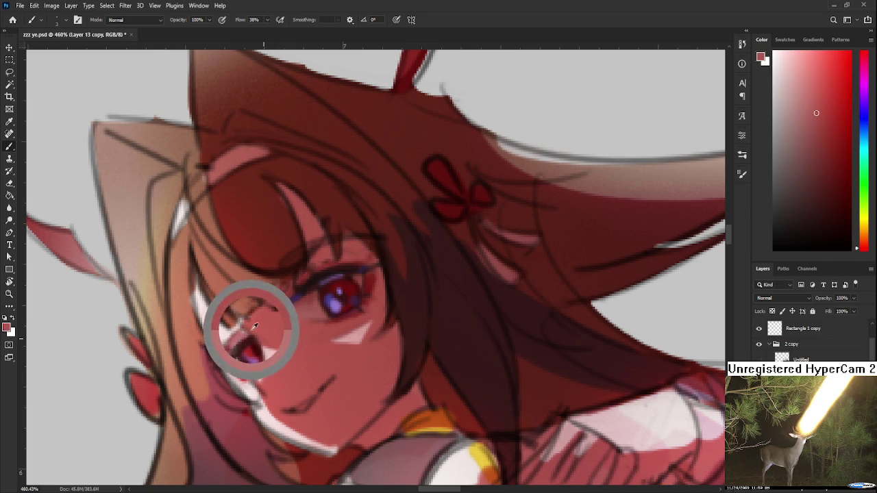
{"action": "left_click", "coordinate": [250, 346], "text": "alt"}
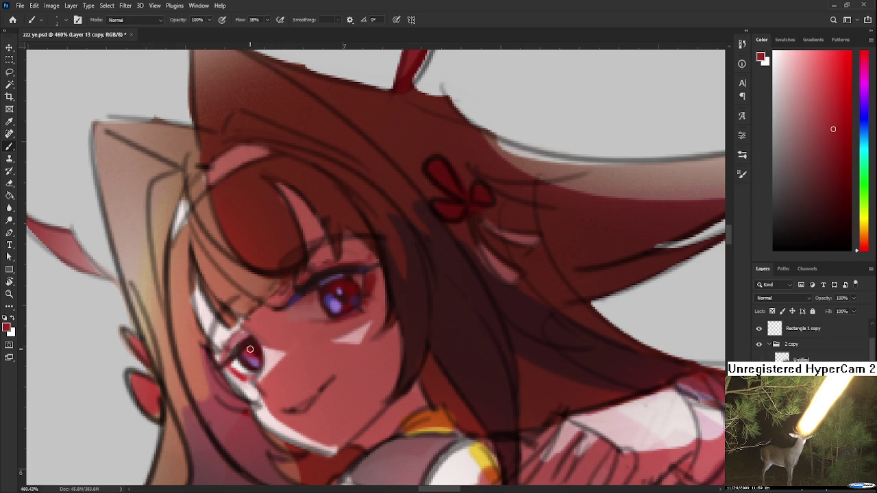
{"action": "left_click", "coordinate": [254, 347], "text": "alt"}
{"action": "left_click", "coordinate": [254, 346], "text": "alt"}
Step: Sample the eyes' purples, then brush near-black strokes over the lower eye
{"action": "left_click", "coordinate": [336, 303], "text": "alt"}
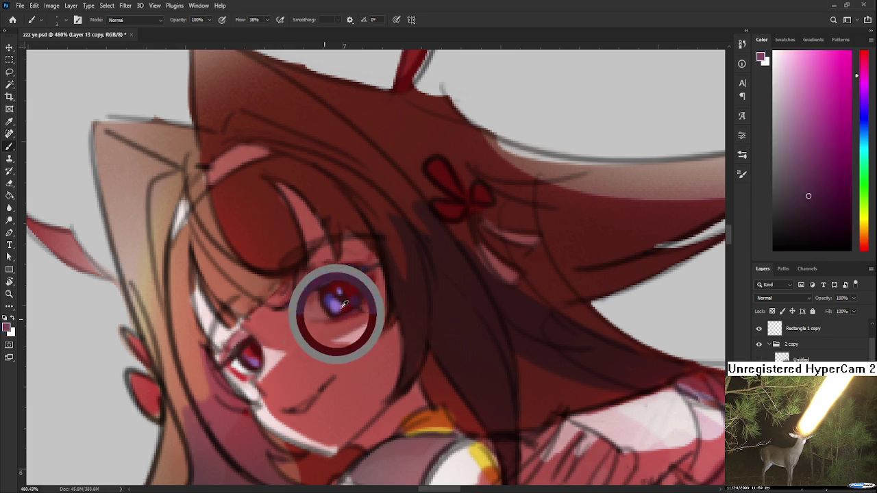
{"action": "left_click_drag", "start_coordinate": [343, 296], "coordinate": [335, 304]}
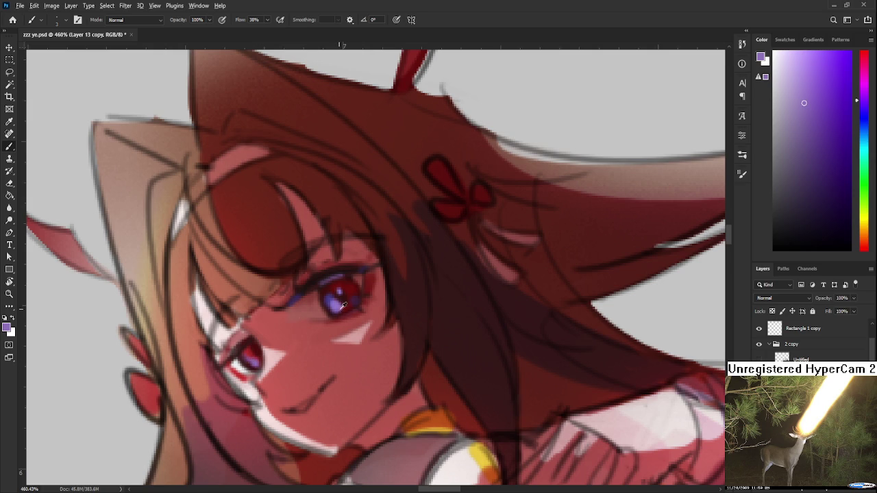
{"action": "left_click", "coordinate": [254, 358], "text": "alt"}
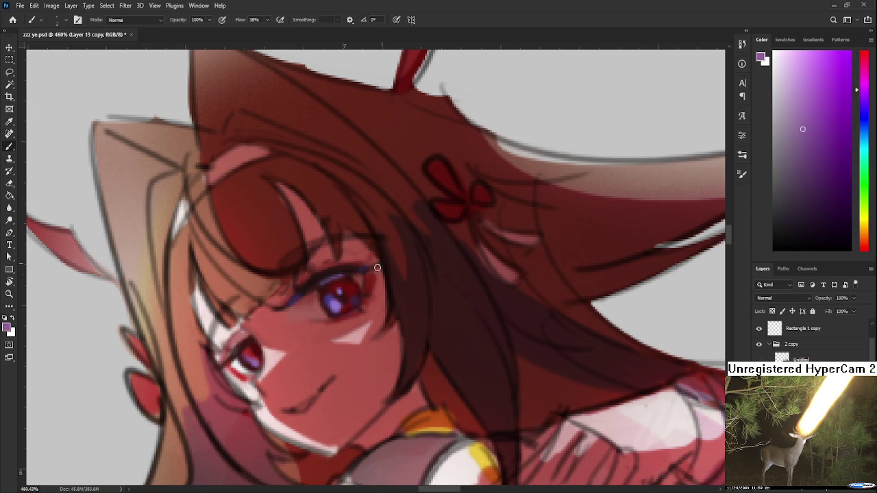
{"action": "left_click", "coordinate": [339, 303], "text": "alt"}
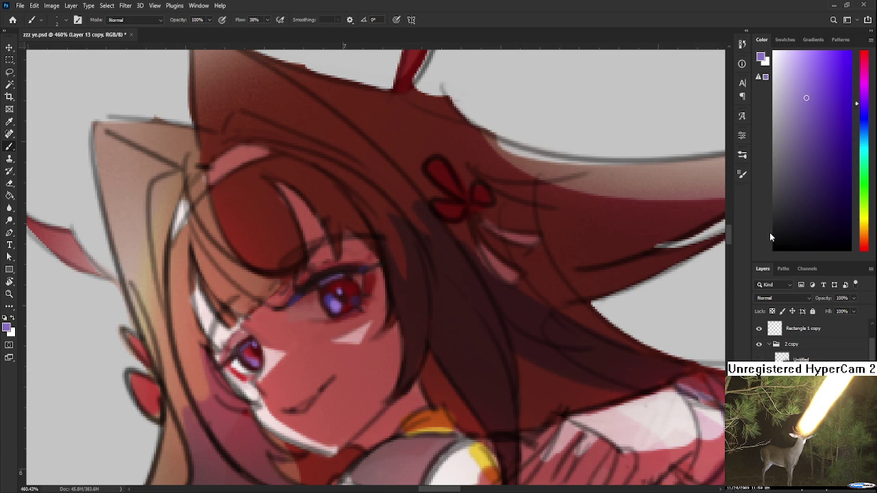
{"action": "left_click", "coordinate": [804, 238]}
{"action": "left_click_drag", "start_coordinate": [235, 361], "coordinate": [244, 354]}
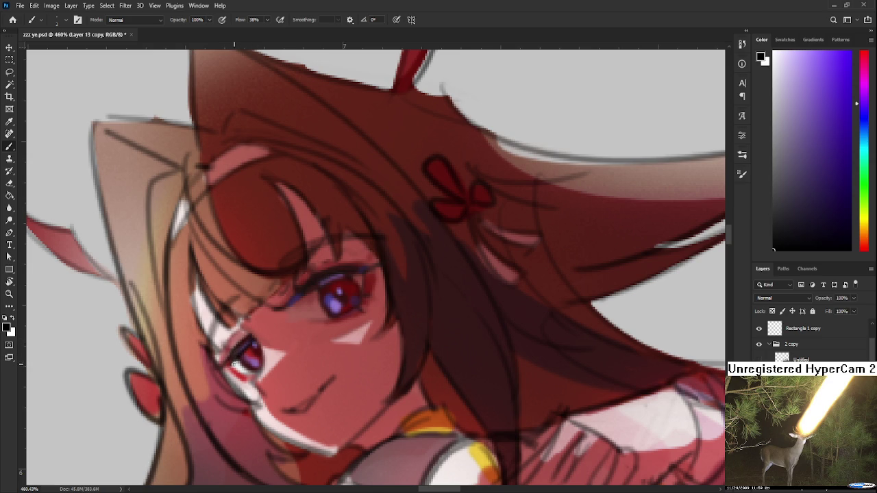
Step: Resample pinks and reds, then pick a slightly darker red from the upper eye
{"action": "left_click", "coordinate": [235, 362], "text": "alt"}
{"action": "left_click_drag", "start_coordinate": [235, 361], "coordinate": [217, 375]}
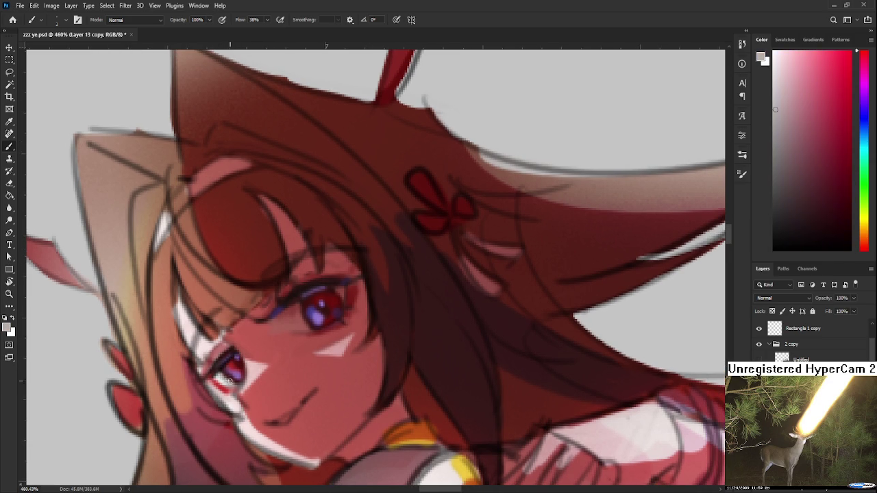
{"action": "left_click", "coordinate": [210, 350], "text": "alt"}
{"action": "left_click", "coordinate": [253, 358], "text": "alt"}
{"action": "left_click", "coordinate": [227, 378], "text": "alt"}
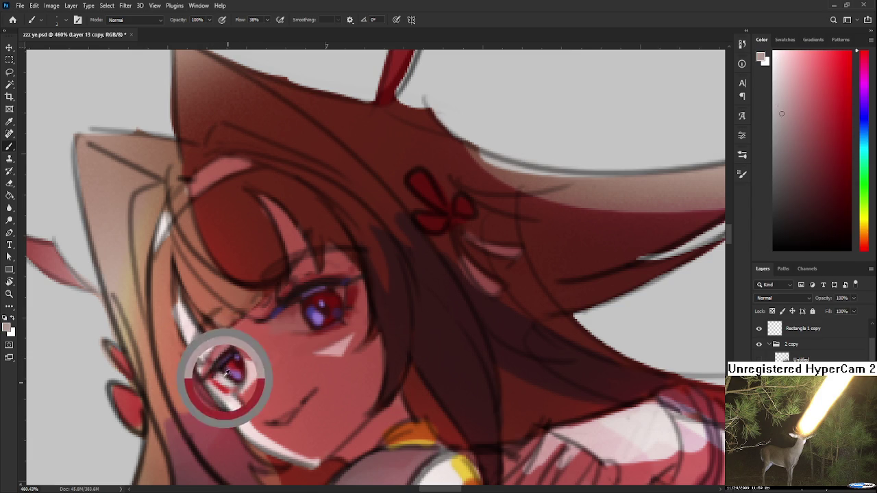
{"action": "left_click", "coordinate": [231, 363], "text": "alt"}
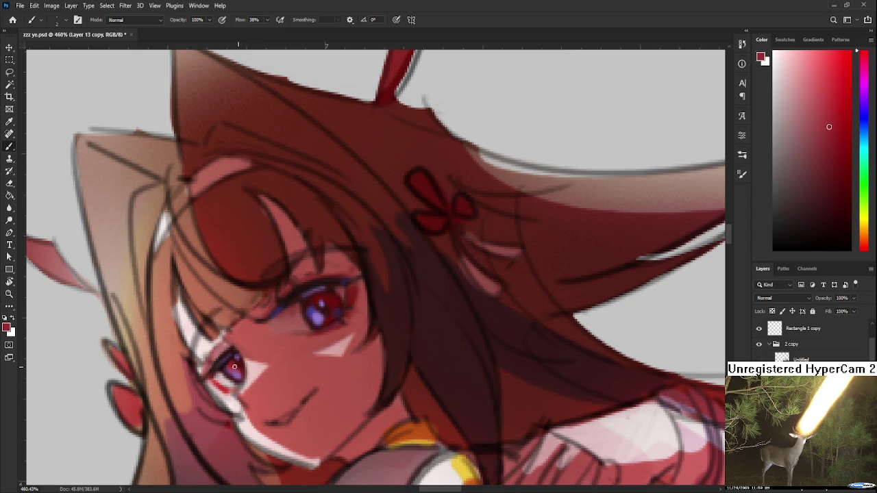
{"action": "left_click", "coordinate": [326, 308], "text": "alt"}
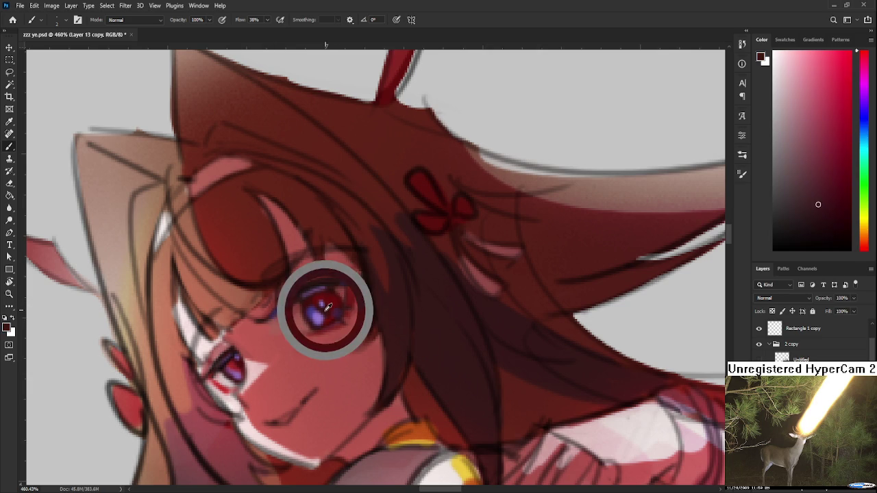
{"action": "left_click", "coordinate": [833, 214]}
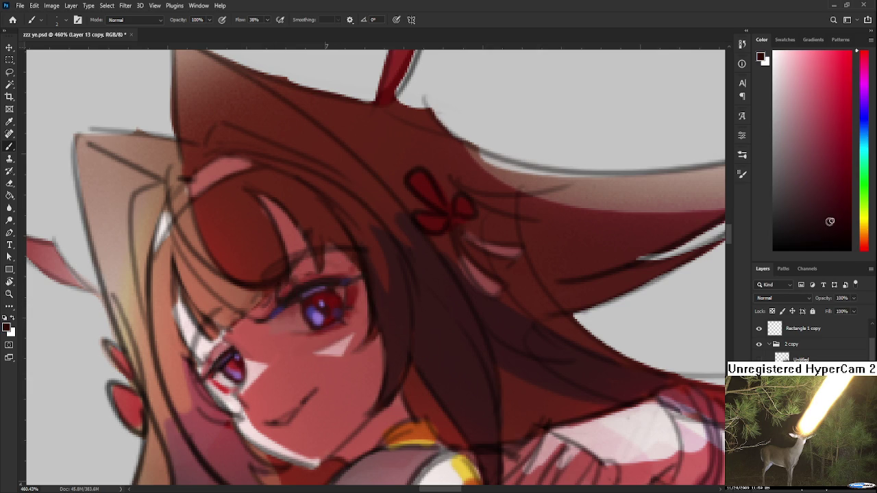
{"action": "left_click_drag", "start_coordinate": [292, 337], "coordinate": [285, 344]}
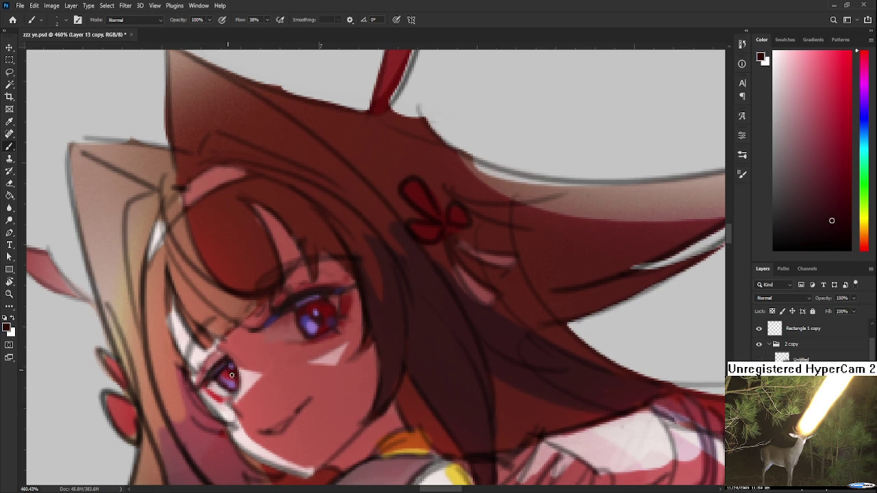
{"action": "scroll", "coordinate": [262, 317], "scroll_direction": "down", "scroll_amount": 3}
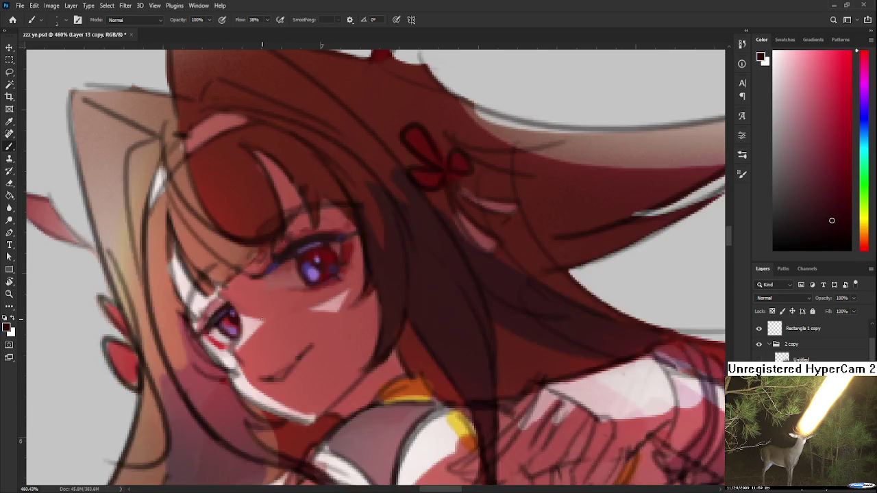
{"action": "scroll", "coordinate": [336, 288], "scroll_direction": "down", "scroll_amount": 4}
{"action": "scroll", "coordinate": [335, 284], "scroll_direction": "down", "scroll_amount": 3}
{"action": "scroll", "coordinate": [337, 277], "scroll_direction": "down", "scroll_amount": 3}
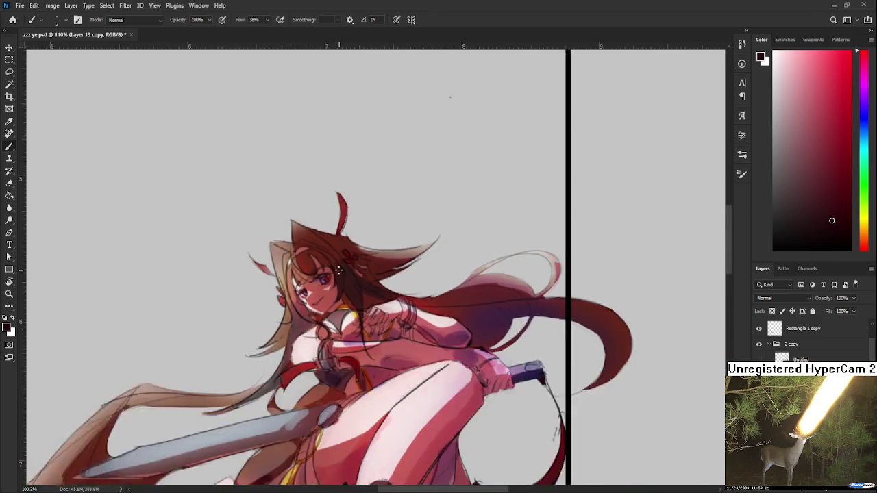
{"action": "scroll", "coordinate": [337, 274], "scroll_direction": "down", "scroll_amount": 2}
{"action": "scroll", "coordinate": [348, 288], "scroll_direction": "up", "scroll_amount": 4}
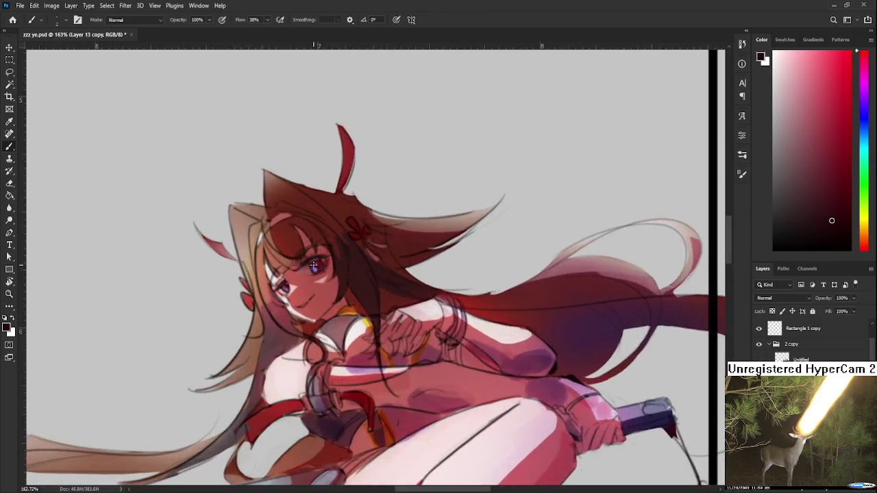
{"action": "scroll", "coordinate": [336, 289], "scroll_direction": "up", "scroll_amount": 5}
{"action": "scroll", "coordinate": [294, 289], "scroll_direction": "up", "scroll_amount": 1}
{"action": "mouse_move", "coordinate": [267, 355]}
{"action": "left_mouse_down"}
{"action": "mouse_move", "coordinate": [318, 333]}
{"action": "mouse_move", "coordinate": [297, 287]}
{"action": "left_mouse_up"}
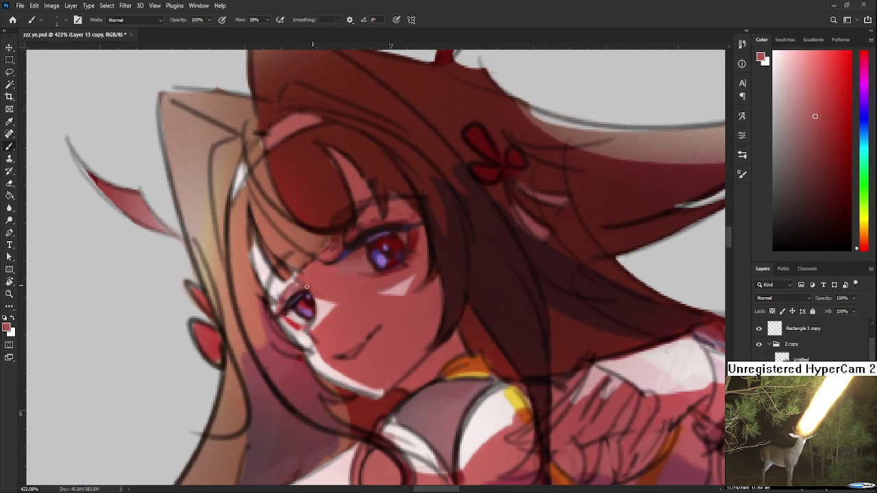
{"action": "left_click_drag", "start_coordinate": [295, 291], "coordinate": [282, 332]}
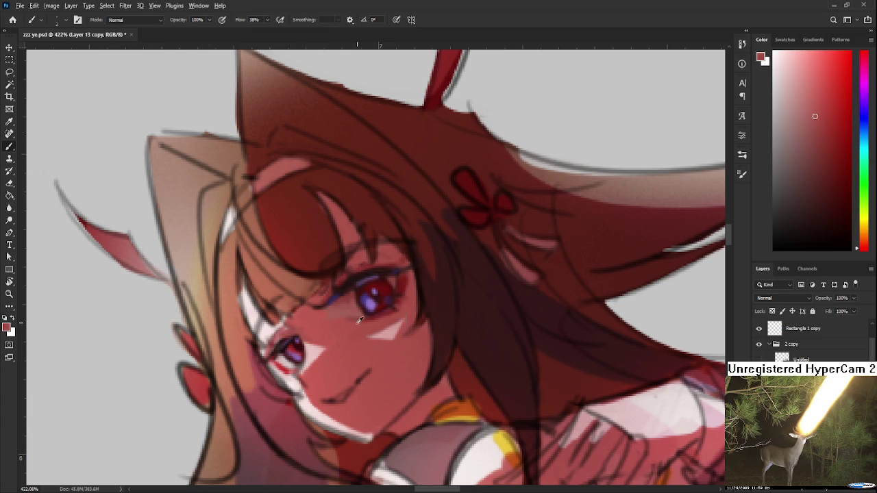
{"action": "left_click", "coordinate": [288, 362], "text": "alt"}
{"action": "left_click", "coordinate": [843, 159]}
{"action": "left_click_drag", "start_coordinate": [327, 319], "coordinate": [311, 350]}
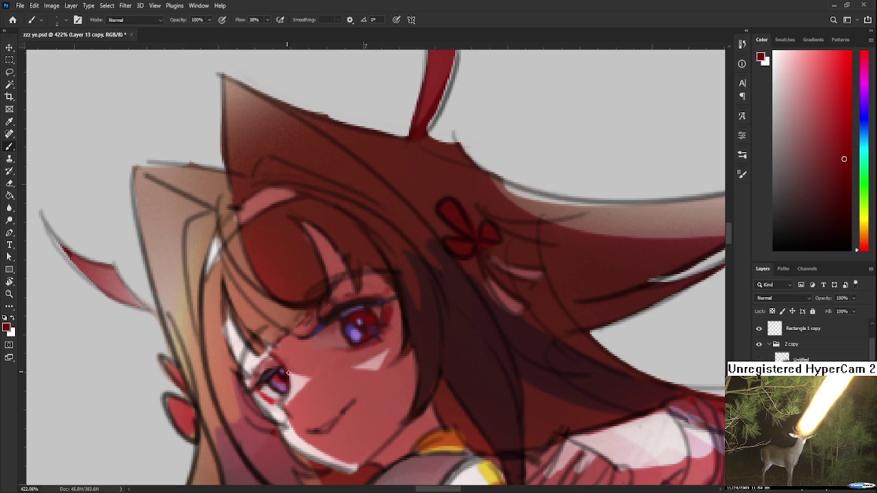
{"action": "left_click", "coordinate": [280, 355], "text": "alt"}
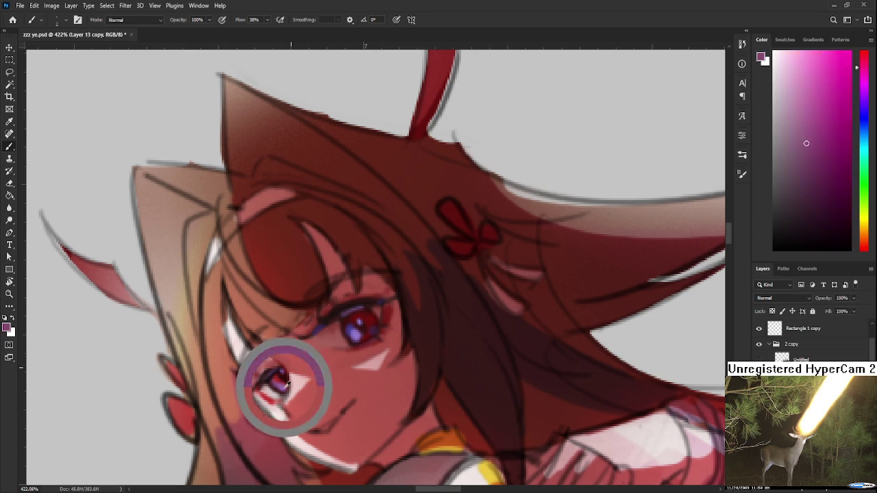
{"action": "left_click", "coordinate": [268, 357], "text": "alt"}
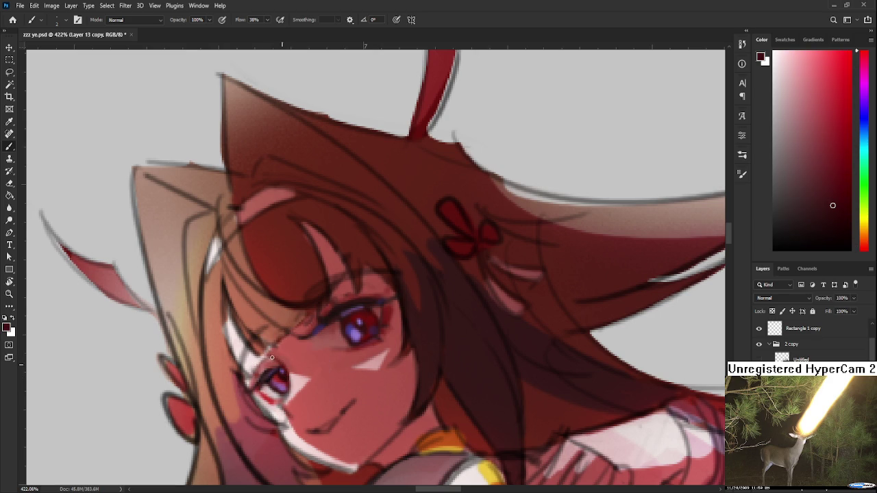
{"action": "left_click", "coordinate": [271, 353], "text": "alt"}
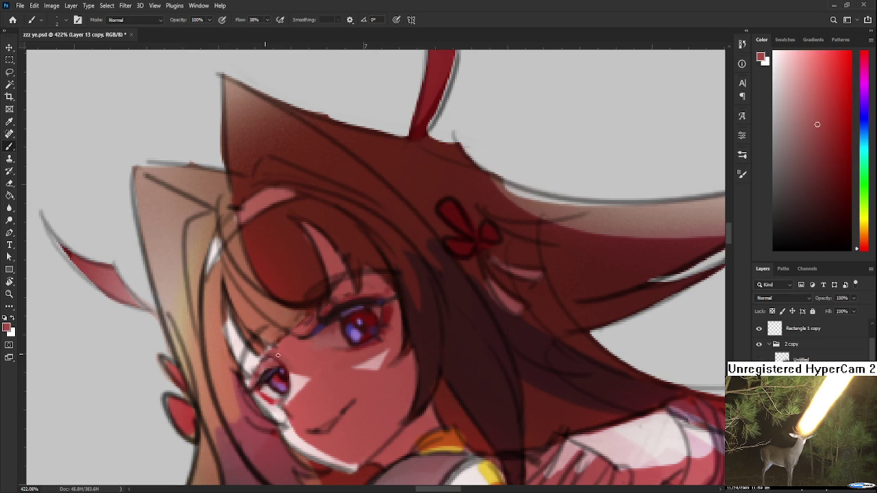
{"action": "left_click", "coordinate": [286, 363], "text": "alt"}
{"action": "scroll", "coordinate": [308, 367], "scroll_direction": "down", "scroll_amount": 5}
{"action": "scroll", "coordinate": [362, 419], "scroll_direction": "down", "scroll_amount": 3}
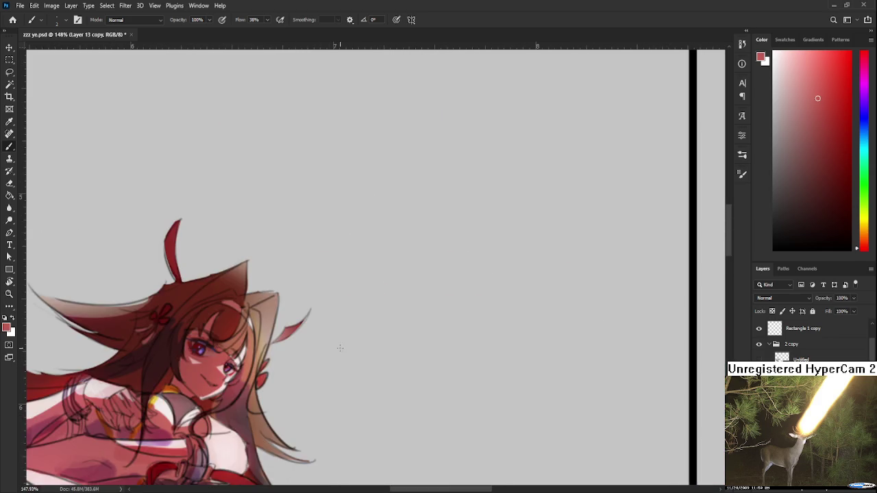
{"action": "scroll", "coordinate": [329, 346], "scroll_direction": "down", "scroll_amount": 2}
{"action": "left_click_drag", "start_coordinate": [329, 346], "coordinate": [386, 323]}
{"action": "scroll", "coordinate": [341, 334], "scroll_direction": "up", "scroll_amount": 1}
{"action": "scroll", "coordinate": [342, 333], "scroll_direction": "up", "scroll_amount": 1}
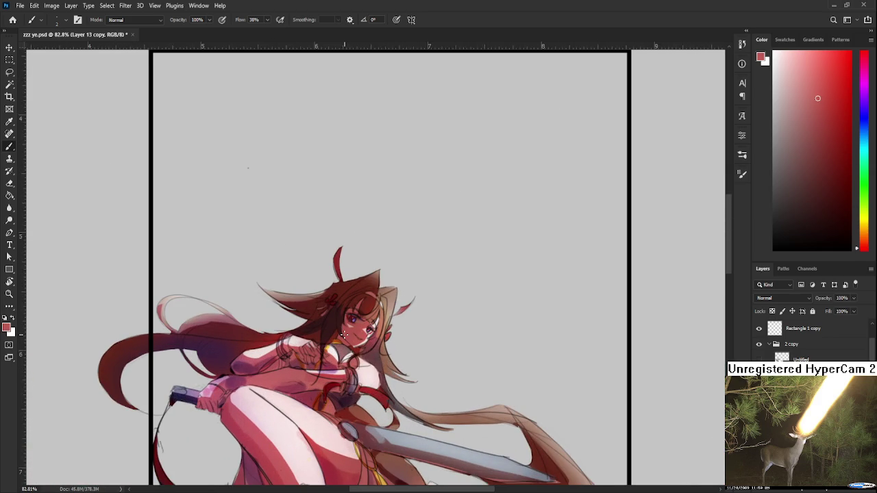
{"action": "scroll", "coordinate": [346, 336], "scroll_direction": "up", "scroll_amount": 1}
{"action": "scroll", "coordinate": [346, 336], "scroll_direction": "up", "scroll_amount": 2}
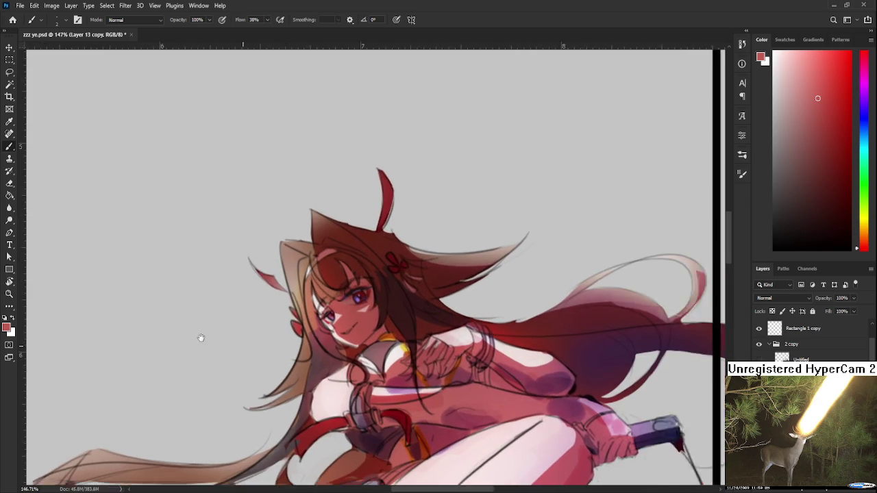
{"action": "scroll", "coordinate": [199, 336], "scroll_direction": "up", "scroll_amount": 2}
{"action": "scroll", "coordinate": [270, 305], "scroll_direction": "up", "scroll_amount": 2}
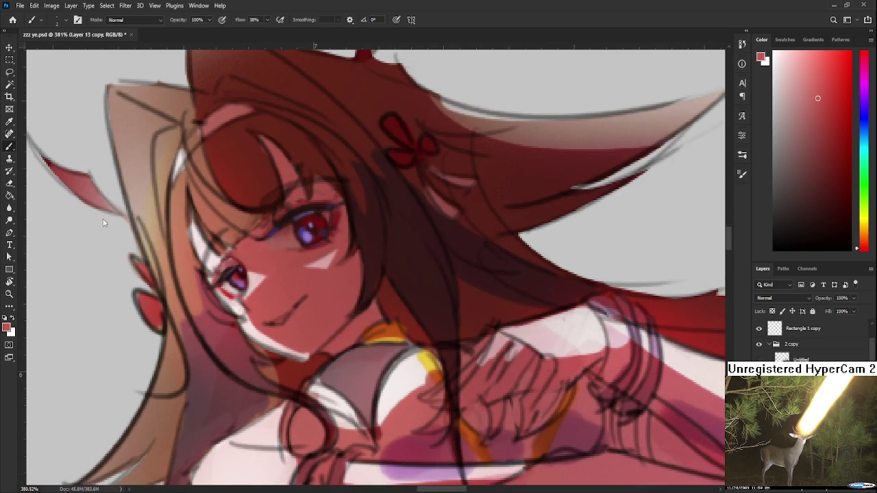
{"action": "scroll", "coordinate": [314, 232], "scroll_direction": "down", "scroll_amount": 1}
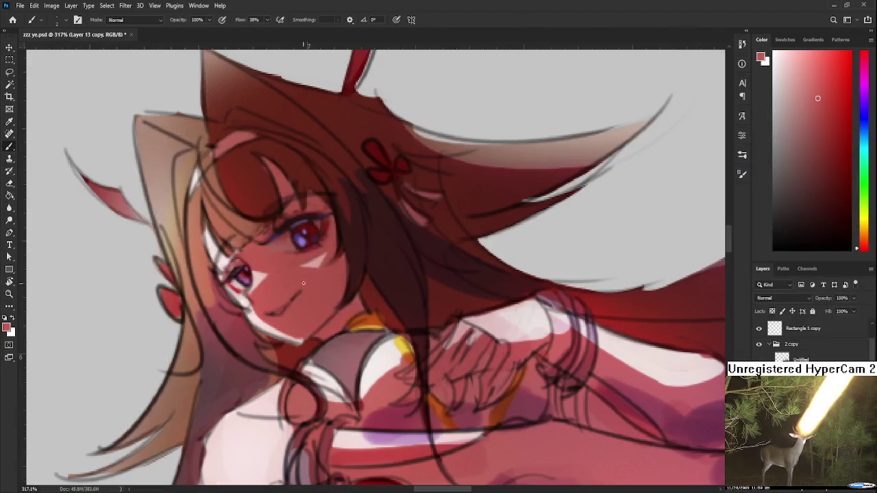
{"action": "left_click", "coordinate": [313, 231], "text": "alt"}
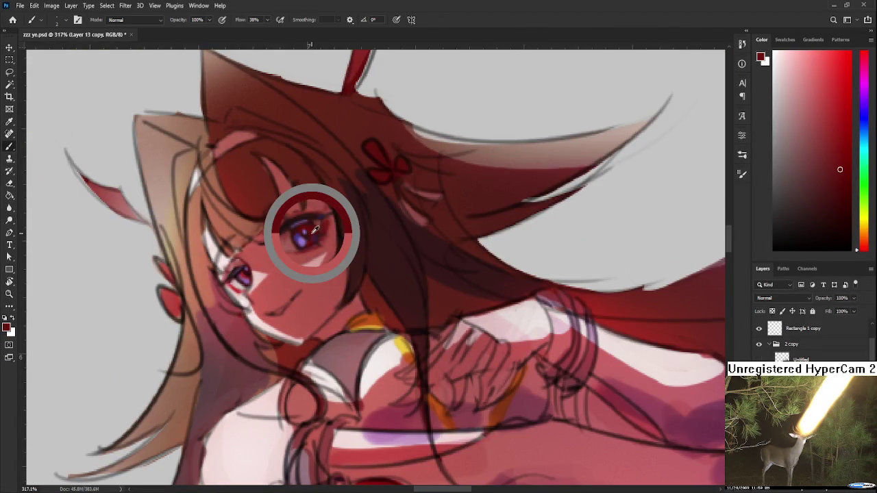
{"action": "left_click", "coordinate": [811, 78]}
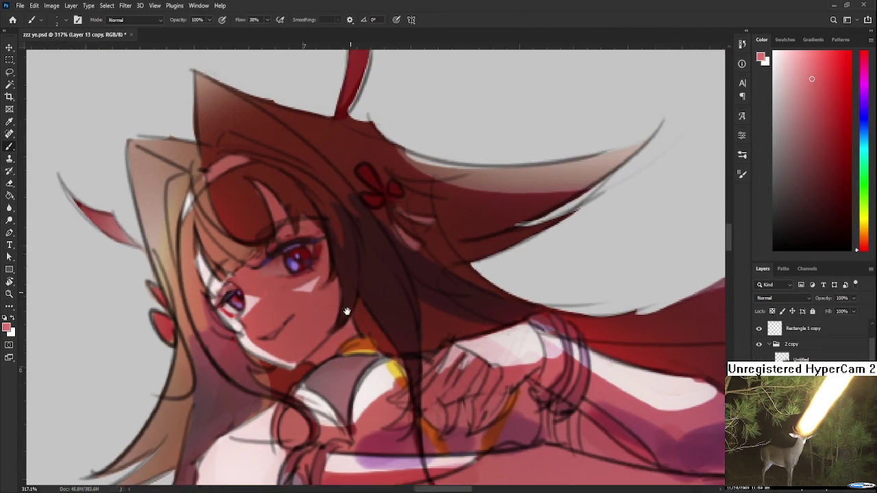
{"action": "left_click_drag", "start_coordinate": [323, 234], "coordinate": [287, 348]}
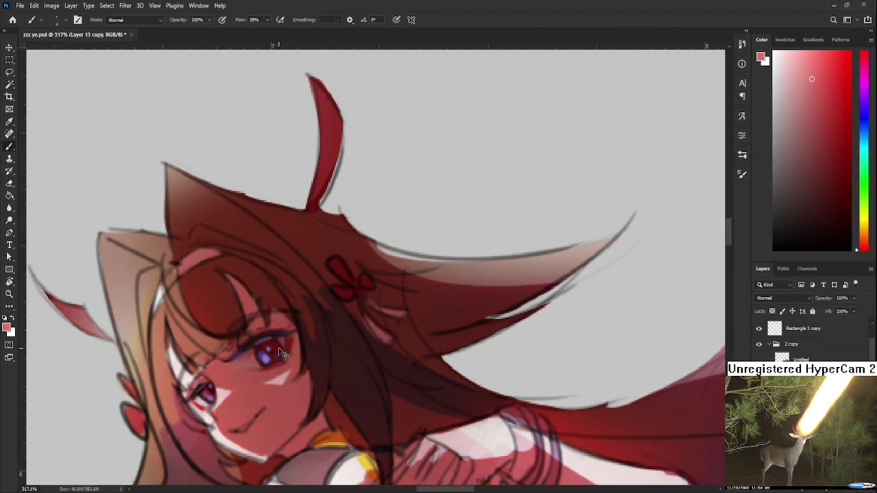
{"action": "left_click", "coordinate": [279, 350], "text": "alt"}
{"action": "scroll", "coordinate": [247, 363], "scroll_direction": "down", "scroll_amount": 1}
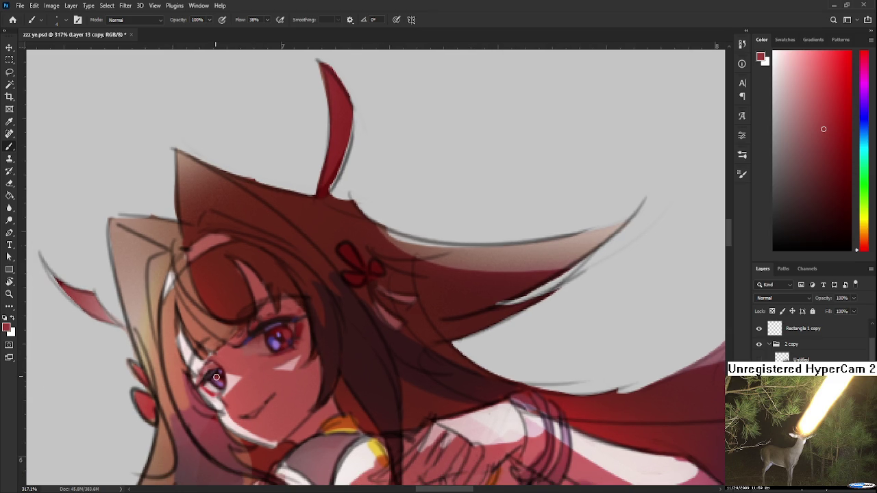
{"action": "scroll", "coordinate": [262, 395], "scroll_direction": "down", "scroll_amount": 2}
{"action": "scroll", "coordinate": [262, 395], "scroll_direction": "up", "scroll_amount": 2}
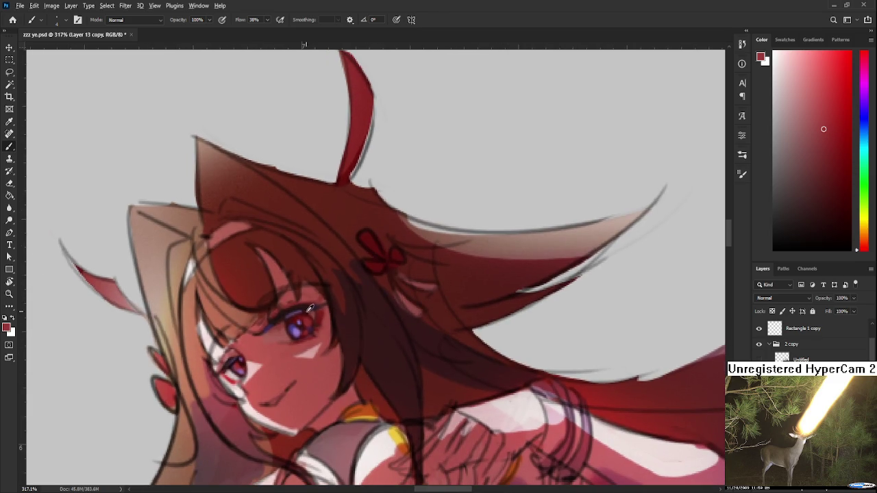
{"action": "left_click", "coordinate": [307, 319], "text": "alt"}
{"action": "left_click", "coordinate": [314, 319], "text": "alt"}
{"action": "left_click", "coordinate": [294, 319], "text": "alt"}
{"action": "scroll", "coordinate": [301, 371], "scroll_direction": "down", "scroll_amount": 1}
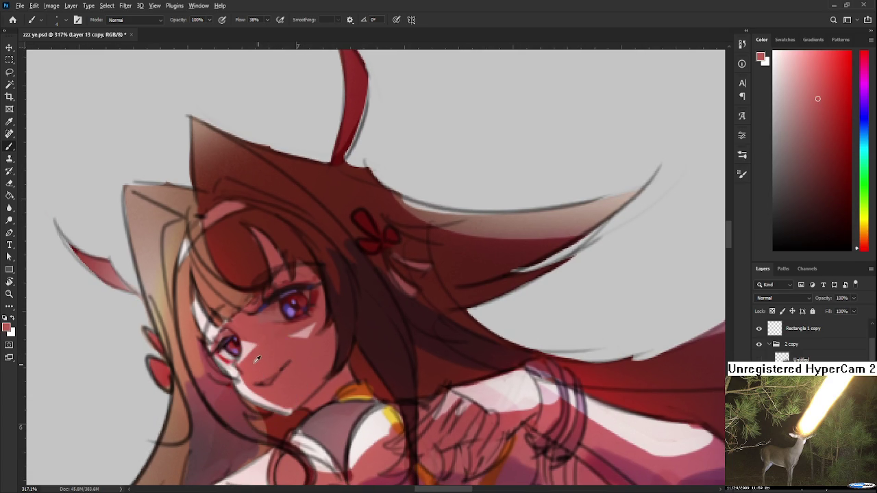
{"action": "left_click", "coordinate": [222, 359], "text": "alt"}
{"action": "left_click", "coordinate": [308, 299], "text": "alt"}
Step: Bring the chin into view and sample a darker red plus lighter skin tones near it
{"action": "left_click_drag", "start_coordinate": [271, 387], "coordinate": [277, 372]}
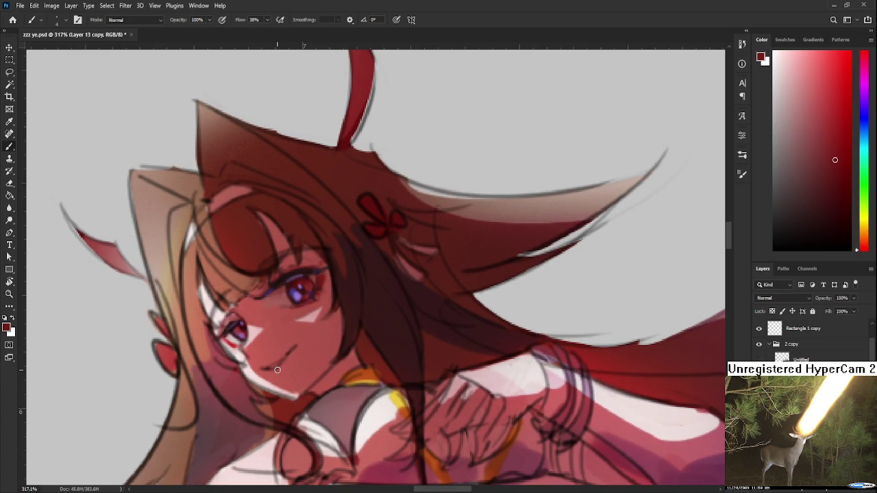
{"action": "scroll", "coordinate": [277, 370], "scroll_direction": "up", "scroll_amount": 3}
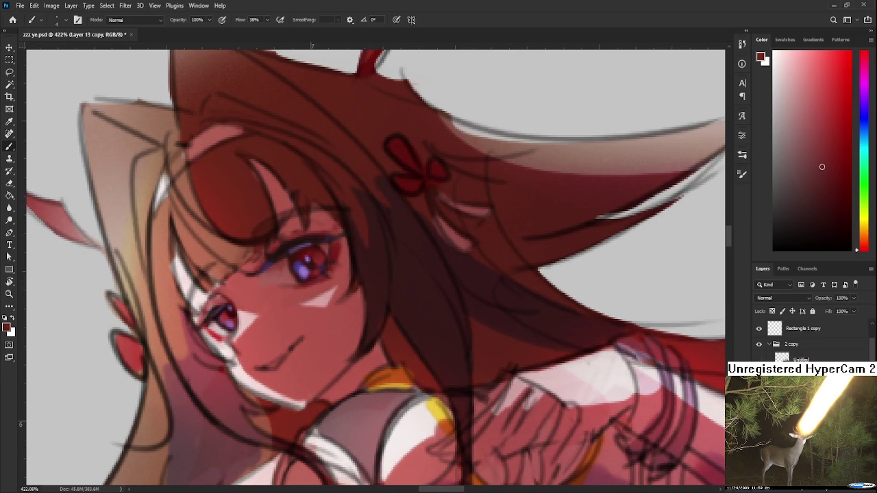
{"action": "left_click", "coordinate": [836, 198]}
{"action": "left_click_drag", "start_coordinate": [294, 370], "coordinate": [301, 362]}
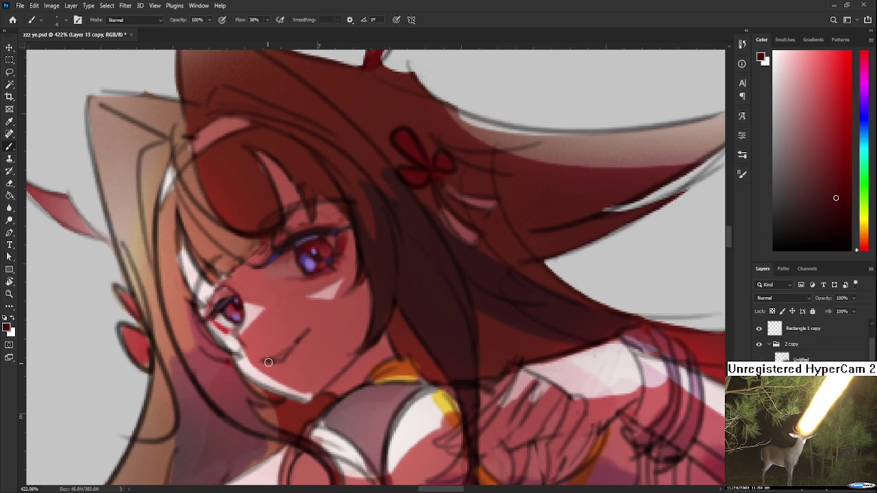
{"action": "left_click", "coordinate": [282, 355], "text": "alt"}
{"action": "left_click", "coordinate": [275, 373], "text": "alt"}
{"action": "left_click", "coordinate": [263, 354], "text": "alt"}
Step: Sample darker reds from the mouth and eye, and the cheek skin colour
{"action": "left_click_drag", "start_coordinate": [269, 357], "coordinate": [341, 279]}
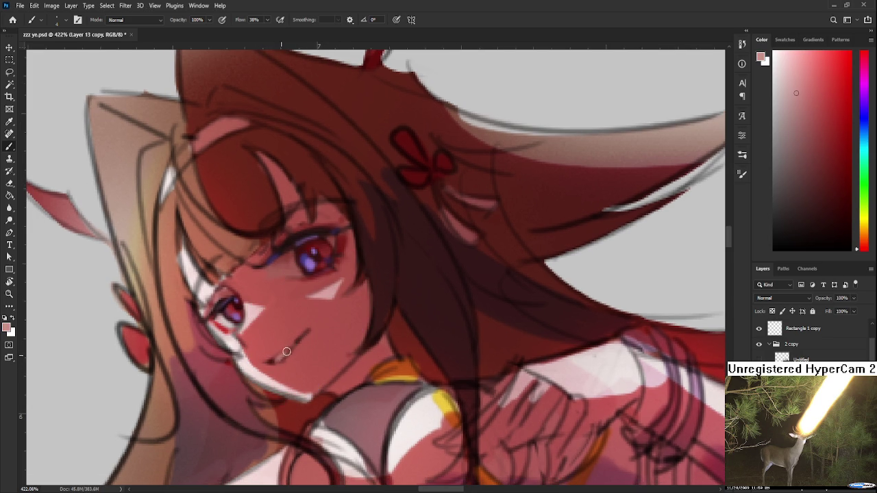
{"action": "left_click", "coordinate": [287, 352], "text": "alt"}
{"action": "left_click", "coordinate": [278, 357], "text": "alt"}
{"action": "left_click", "coordinate": [274, 346], "text": "alt"}
{"action": "left_click_drag", "start_coordinate": [329, 215], "coordinate": [308, 246]}
{"action": "left_click", "coordinate": [311, 327], "text": "alt"}
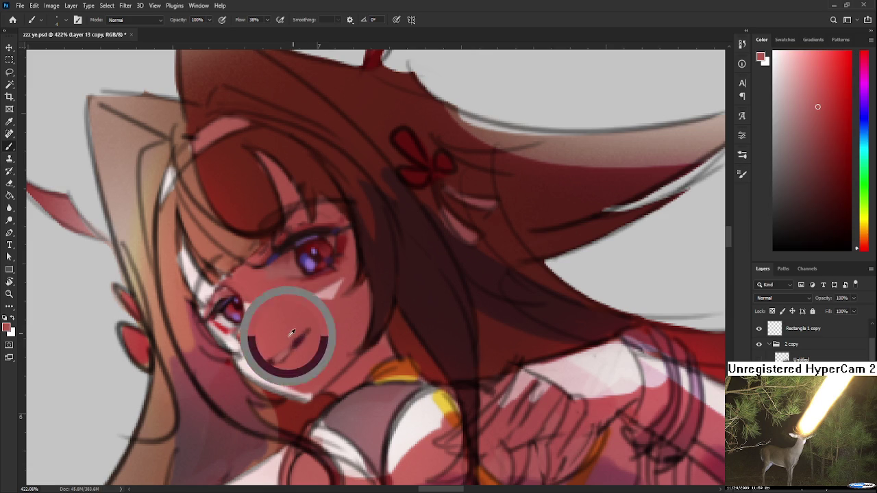
{"action": "left_click", "coordinate": [279, 361], "text": "alt"}
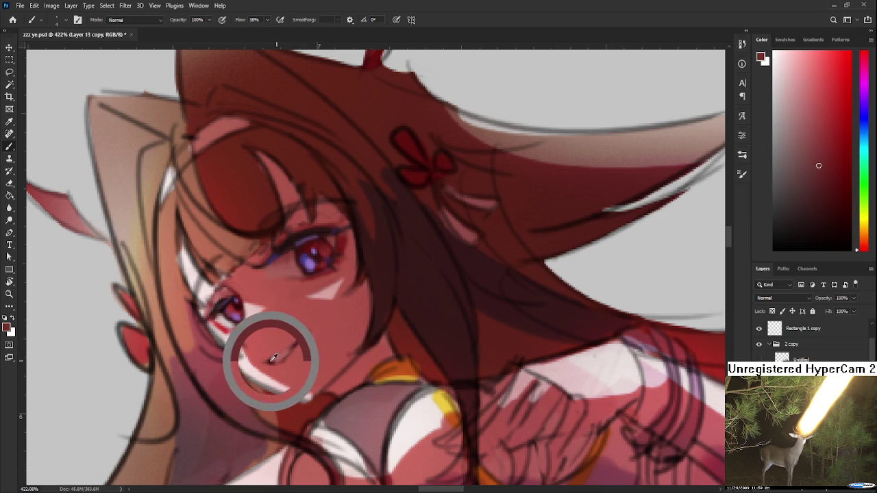
{"action": "left_click", "coordinate": [320, 328], "text": "alt"}
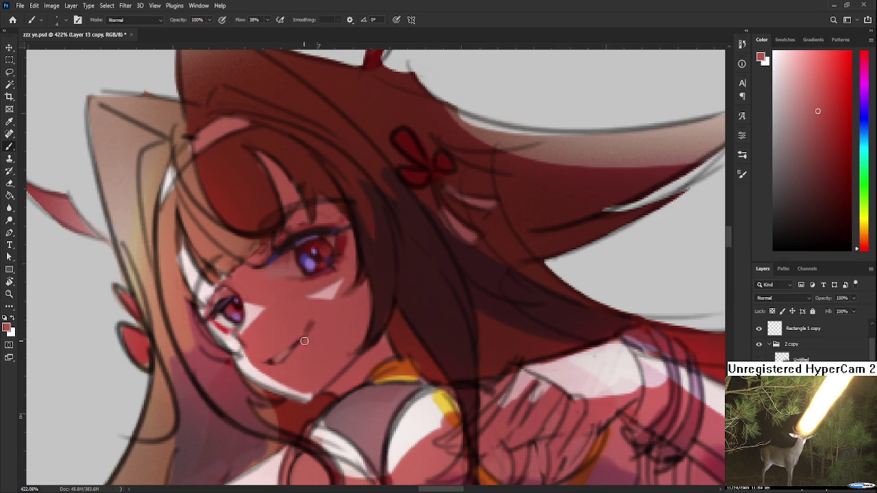
Step: Paint out the stray dark line by the mouth, darken the mouth line, then view the whole figure
{"action": "left_click_drag", "start_coordinate": [313, 313], "coordinate": [299, 333]}
{"action": "left_click", "coordinate": [299, 325], "text": "alt"}
{"action": "left_click", "coordinate": [331, 276], "text": "alt"}
{"action": "left_click_drag", "start_coordinate": [336, 258], "coordinate": [293, 337]}
{"action": "left_click", "coordinate": [308, 333], "text": "alt"}
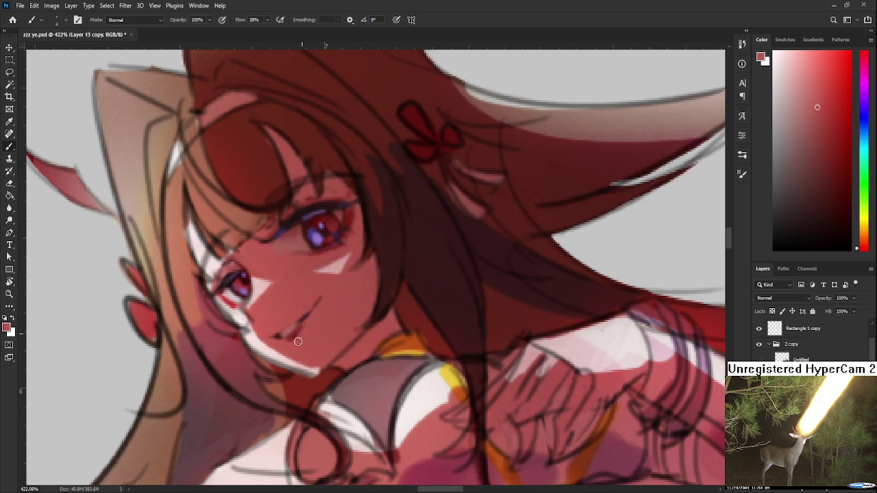
{"action": "left_click", "coordinate": [337, 261], "text": "alt"}
{"action": "left_click_drag", "start_coordinate": [318, 318], "coordinate": [362, 368]}
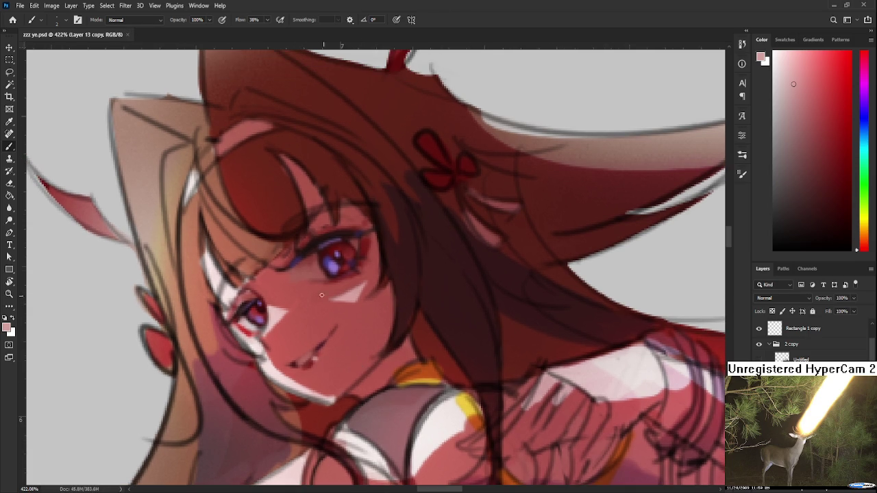
{"action": "scroll", "coordinate": [421, 430], "scroll_direction": "down", "scroll_amount": 10, "text": "alt"}
Step: Tilt and zoom the view onto the face, then touch up the skin near the mouth in dark red
{"action": "scroll", "coordinate": [302, 247], "scroll_direction": "up", "scroll_amount": 8, "text": "alt"}
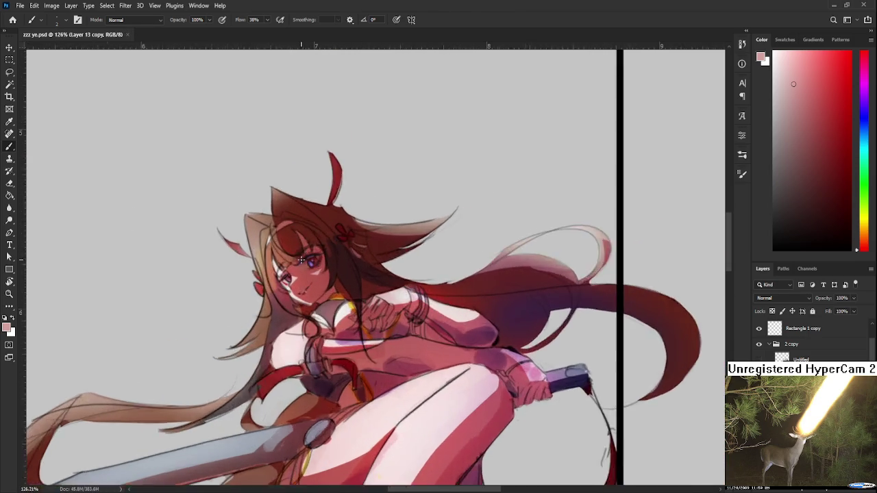
{"action": "key", "text": "r"}
{"action": "left_click_drag", "start_coordinate": [369, 274], "coordinate": [382, 314]}
{"action": "scroll", "coordinate": [381, 314], "scroll_direction": "up", "scroll_amount": 2, "text": "alt"}
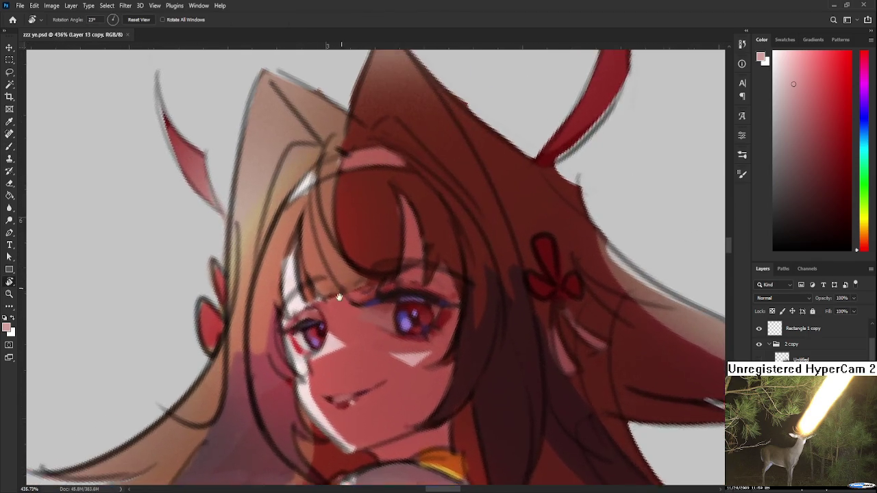
{"action": "scroll", "coordinate": [350, 317], "scroll_direction": "up", "scroll_amount": 1, "text": "alt"}
{"action": "scroll", "coordinate": [317, 319], "scroll_direction": "up", "scroll_amount": 1, "text": "alt"}
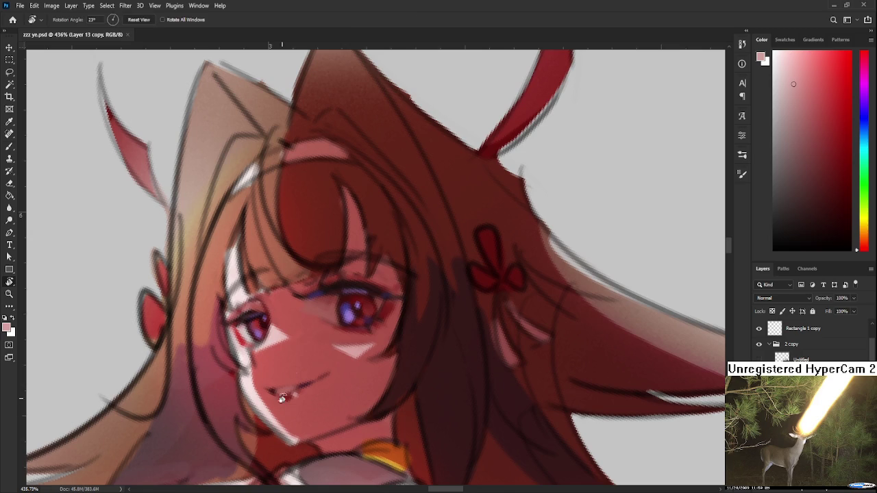
{"action": "key", "text": "b"}
{"action": "left_click", "coordinate": [351, 295], "text": "alt"}
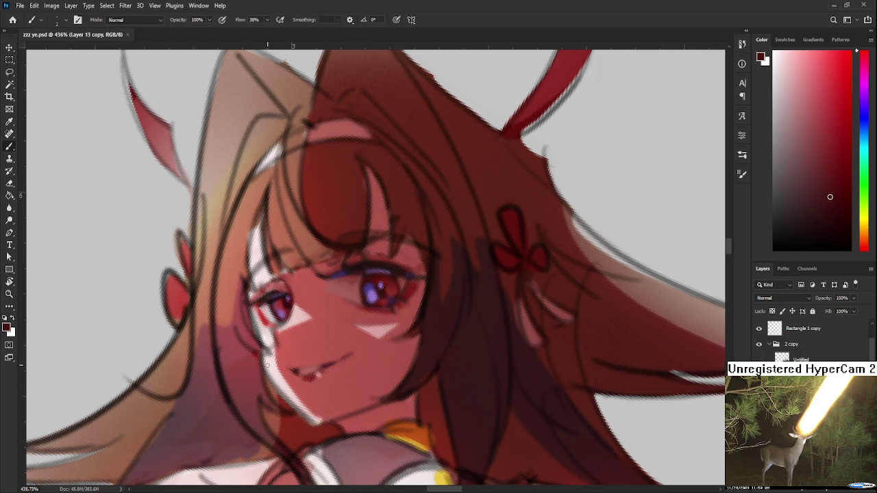
{"action": "left_click_drag", "start_coordinate": [263, 356], "coordinate": [268, 373]}
Step: Choose a brighter medium red and shade the white chin stripe darker
{"action": "left_click", "coordinate": [828, 126]}
{"action": "left_click_drag", "start_coordinate": [828, 126], "coordinate": [834, 123]}
{"action": "scroll", "coordinate": [259, 382], "scroll_direction": "up", "scroll_amount": 2}
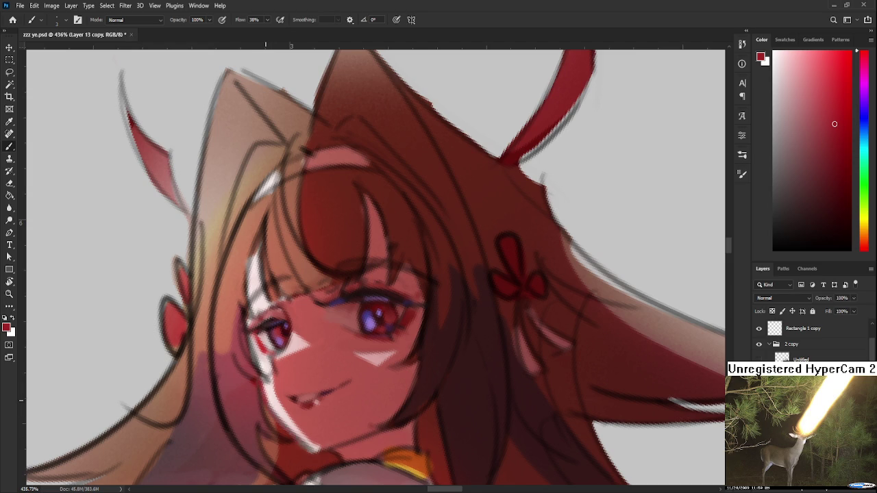
{"action": "left_click", "coordinate": [276, 406], "text": "alt"}
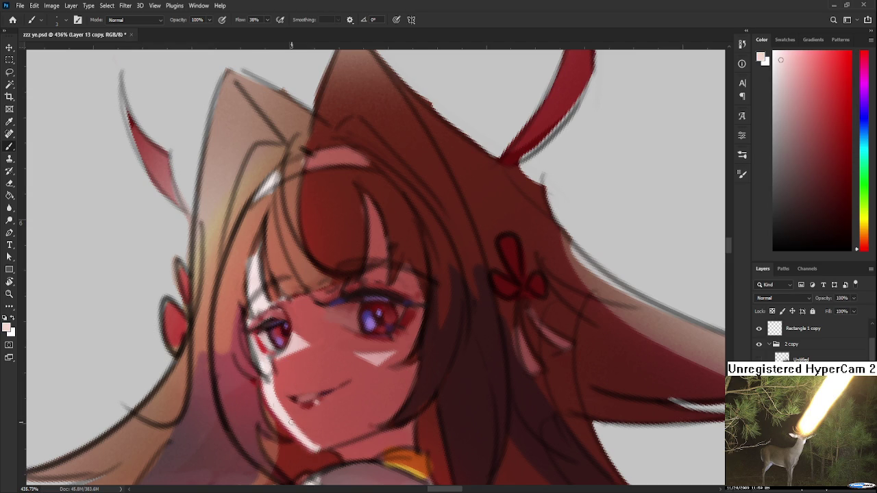
{"action": "left_click", "coordinate": [307, 435], "text": "alt"}
{"action": "left_click_drag", "start_coordinate": [277, 400], "coordinate": [316, 446]}
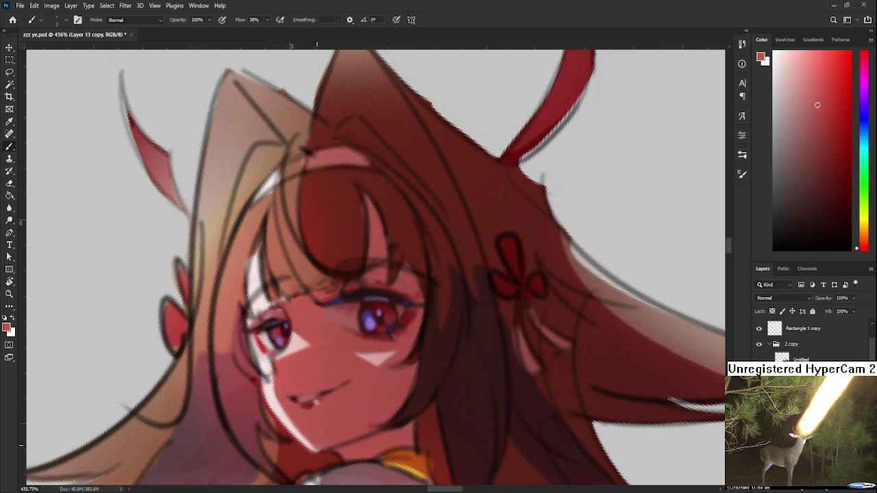
Step: Resample darker red, chin pinks, eye dark red and the cheek skin colour
{"action": "left_click", "coordinate": [319, 446], "text": "alt"}
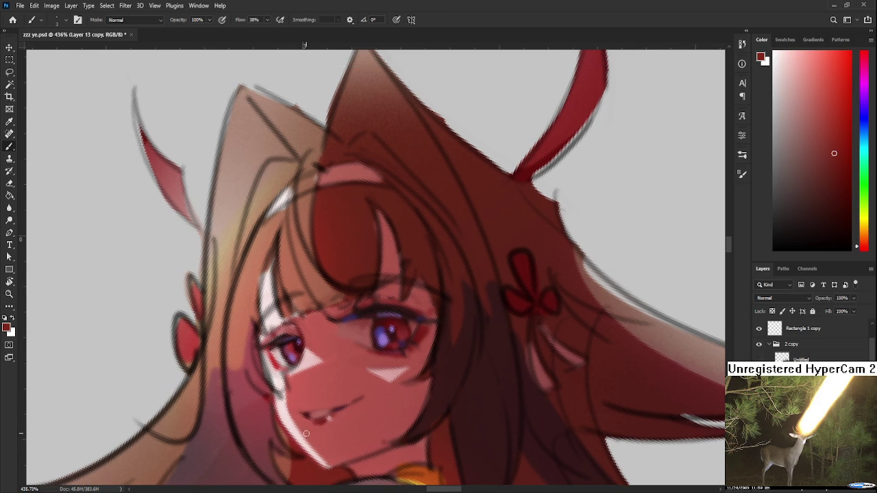
{"action": "left_click", "coordinate": [290, 409], "text": "alt"}
{"action": "left_click", "coordinate": [297, 432], "text": "alt"}
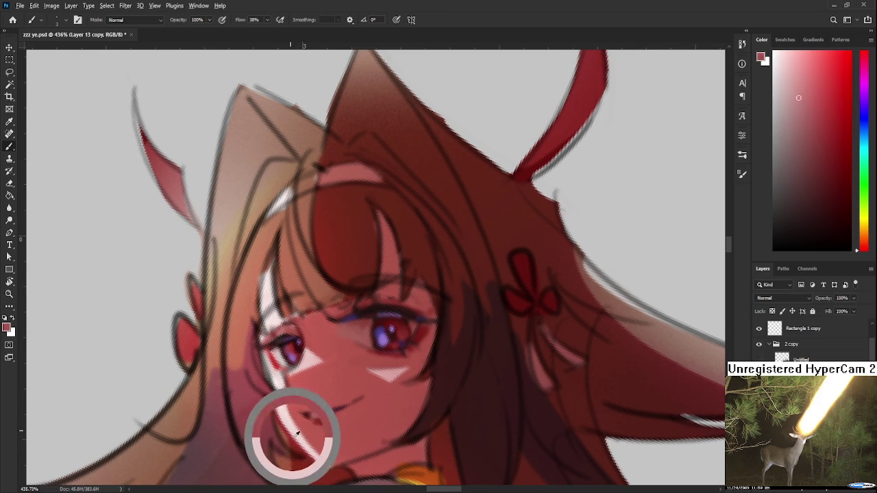
{"action": "left_click", "coordinate": [297, 432], "text": "alt"}
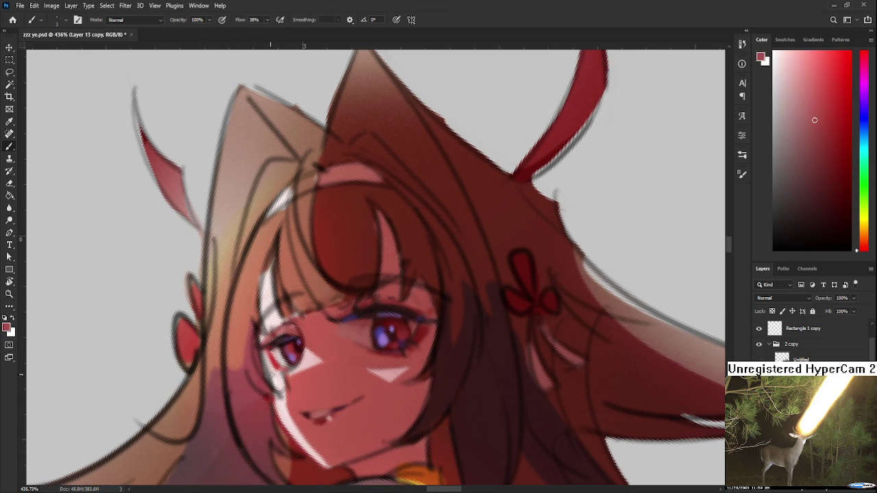
{"action": "left_click_drag", "start_coordinate": [353, 262], "coordinate": [391, 317], "text": "alt"}
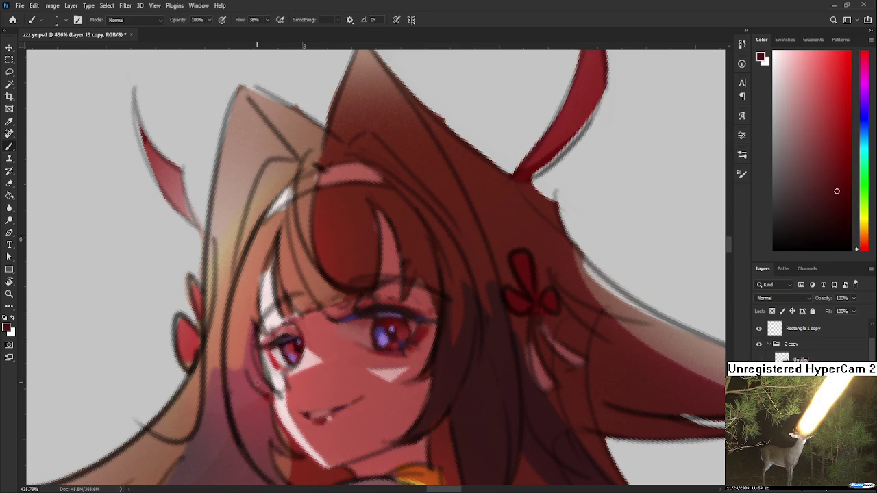
{"action": "left_click", "coordinate": [274, 381], "text": "alt"}
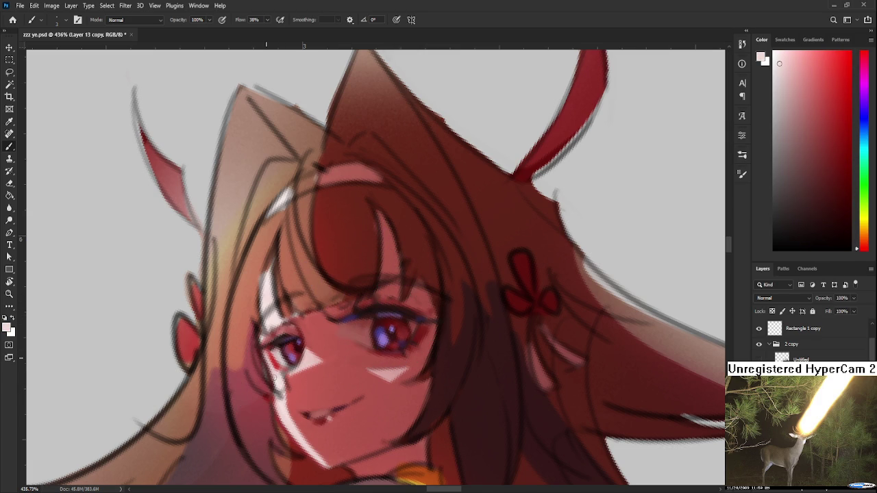
{"action": "left_click", "coordinate": [280, 407], "text": "alt"}
{"action": "left_click", "coordinate": [280, 385], "text": "alt"}
{"action": "scroll", "coordinate": [402, 310], "scroll_direction": "down", "scroll_amount": 5}
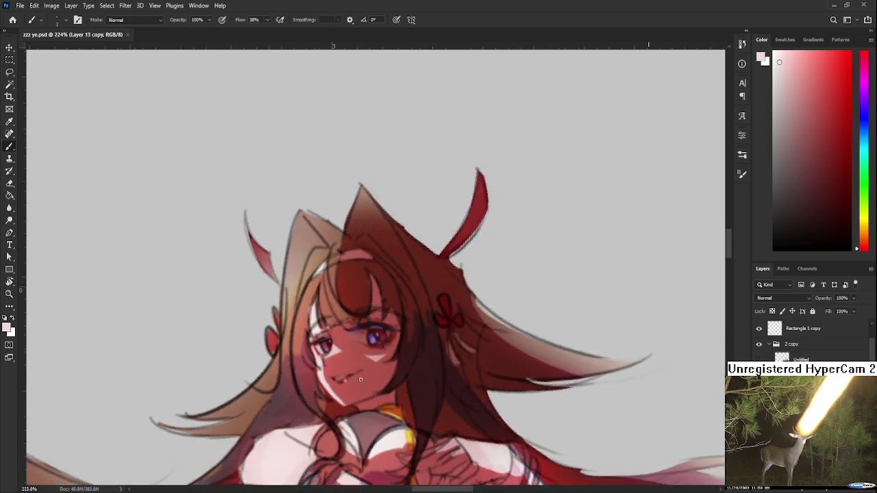
{"action": "scroll", "coordinate": [384, 328], "scroll_direction": "up", "scroll_amount": 3}
{"action": "scroll", "coordinate": [373, 352], "scroll_direction": "up", "scroll_amount": 2}
{"action": "left_click", "coordinate": [374, 352], "text": "alt"}
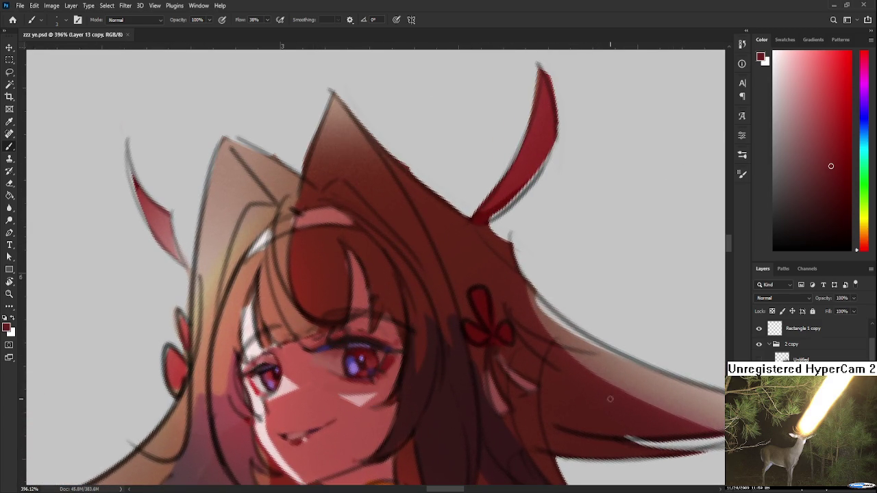
{"action": "left_click", "coordinate": [842, 169]}
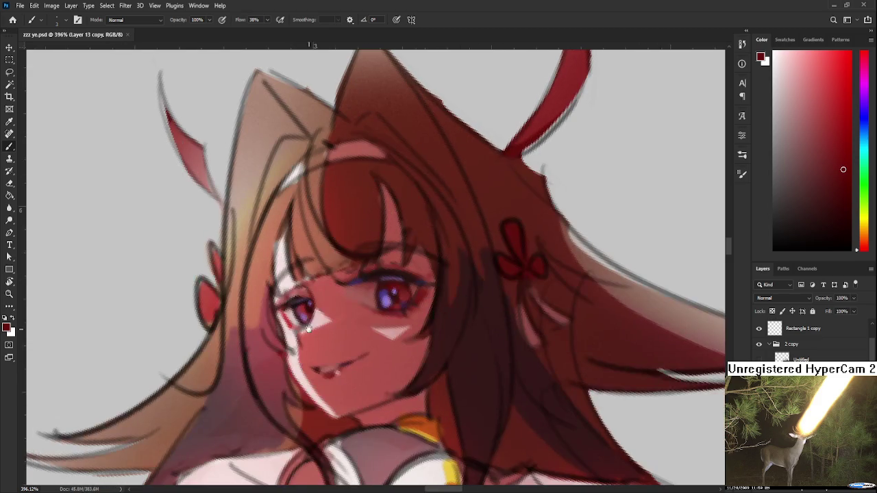
{"action": "left_click_drag", "start_coordinate": [268, 390], "coordinate": [312, 325]}
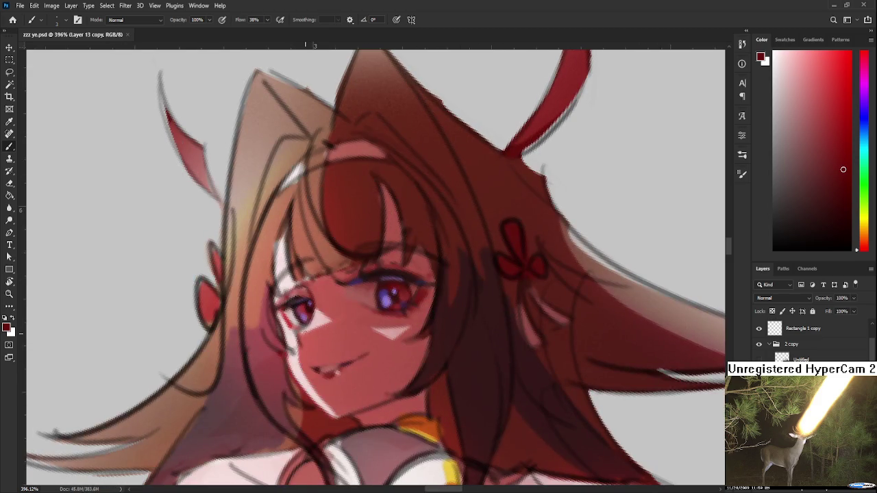
{"action": "left_click", "coordinate": [310, 333], "text": "alt"}
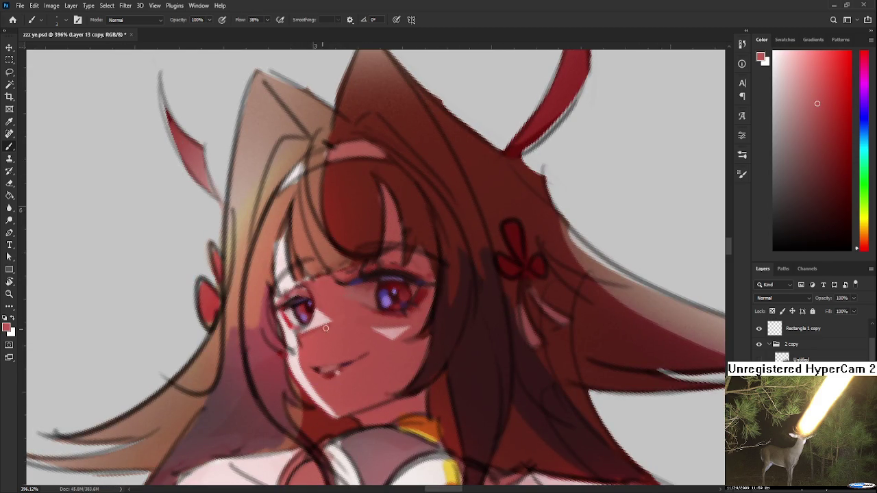
{"action": "mouse_move", "coordinate": [303, 284]}
{"action": "left_mouse_down"}
{"action": "mouse_move", "coordinate": [296, 340]}
{"action": "mouse_move", "coordinate": [308, 334]}
{"action": "left_mouse_up"}
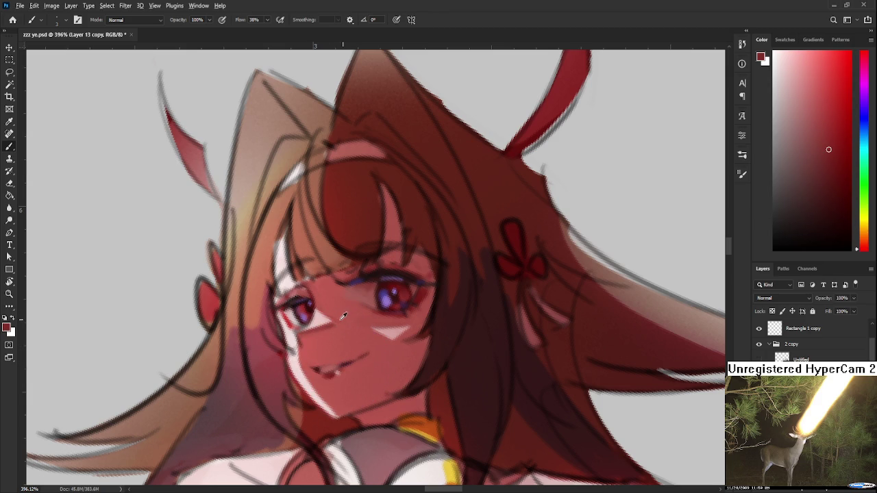
{"action": "left_click_drag", "start_coordinate": [333, 328], "coordinate": [318, 331]}
{"action": "scroll", "coordinate": [346, 214], "scroll_direction": "down", "scroll_amount": 5}
{"action": "scroll", "coordinate": [335, 219], "scroll_direction": "down", "scroll_amount": 2}
{"action": "scroll", "coordinate": [343, 236], "scroll_direction": "down", "scroll_amount": 2}
{"action": "scroll", "coordinate": [343, 236], "scroll_direction": "down", "scroll_amount": 1}
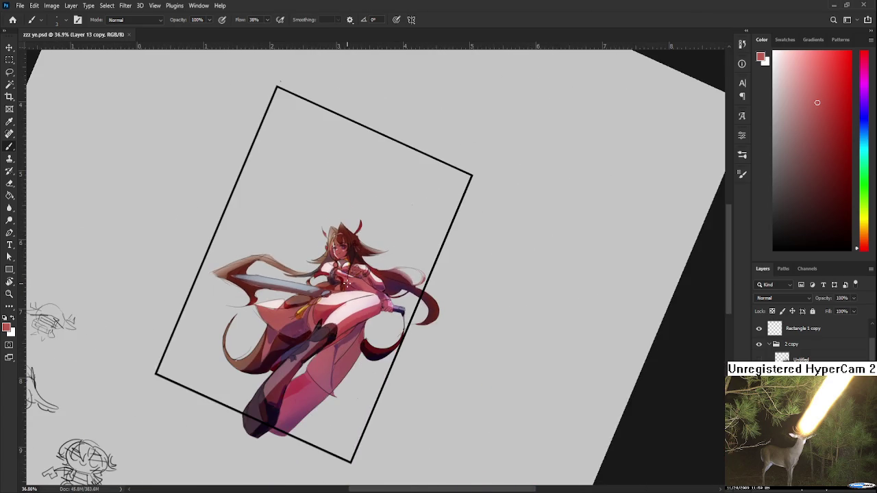
{"action": "scroll", "coordinate": [345, 277], "scroll_direction": "up", "scroll_amount": 1}
{"action": "scroll", "coordinate": [340, 250], "scroll_direction": "up", "scroll_amount": 1}
{"action": "scroll", "coordinate": [328, 274], "scroll_direction": "up", "scroll_amount": 2}
{"action": "scroll", "coordinate": [301, 343], "scroll_direction": "up", "scroll_amount": 1}
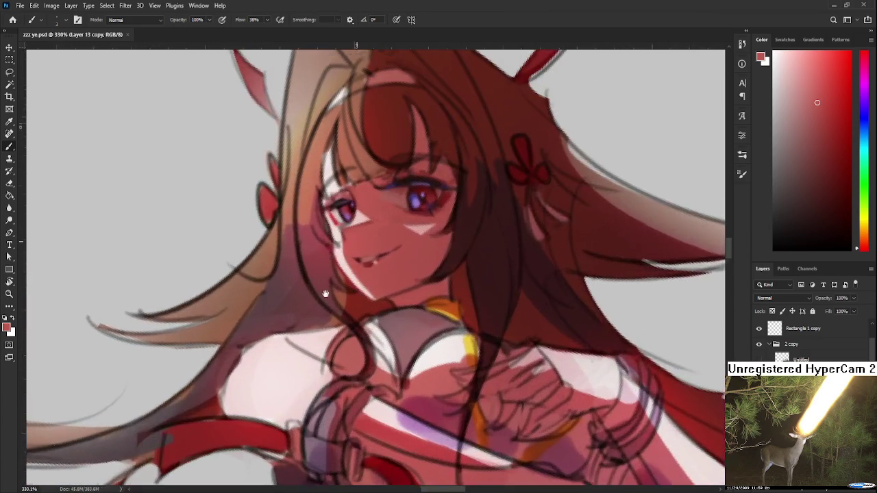
{"action": "scroll", "coordinate": [296, 364], "scroll_direction": "up", "scroll_amount": 1}
{"action": "scroll", "coordinate": [296, 365], "scroll_direction": "down", "scroll_amount": 2}
{"action": "scroll", "coordinate": [296, 364], "scroll_direction": "down", "scroll_amount": 2}
{"action": "key", "text": "r"}
{"action": "left_click_drag", "start_coordinate": [329, 356], "coordinate": [366, 404]}
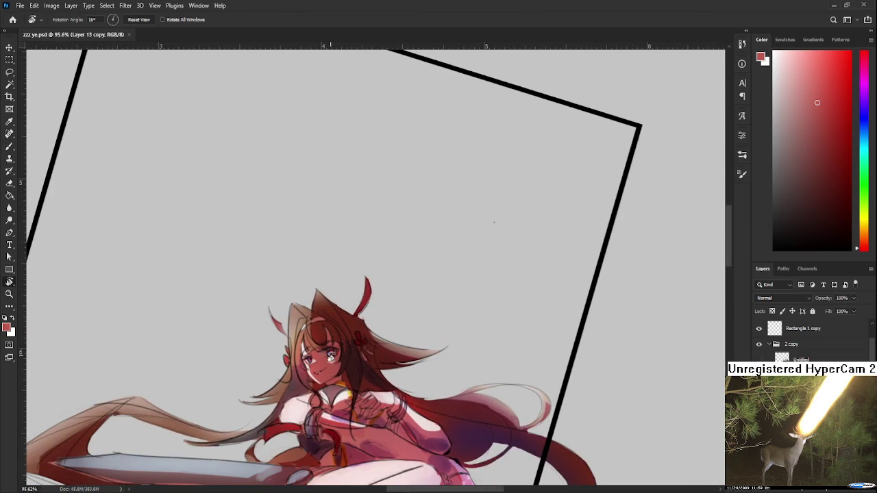
{"action": "scroll", "coordinate": [354, 308], "scroll_direction": "down", "scroll_amount": 2}
{"action": "scroll", "coordinate": [354, 304], "scroll_direction": "down", "scroll_amount": 1}
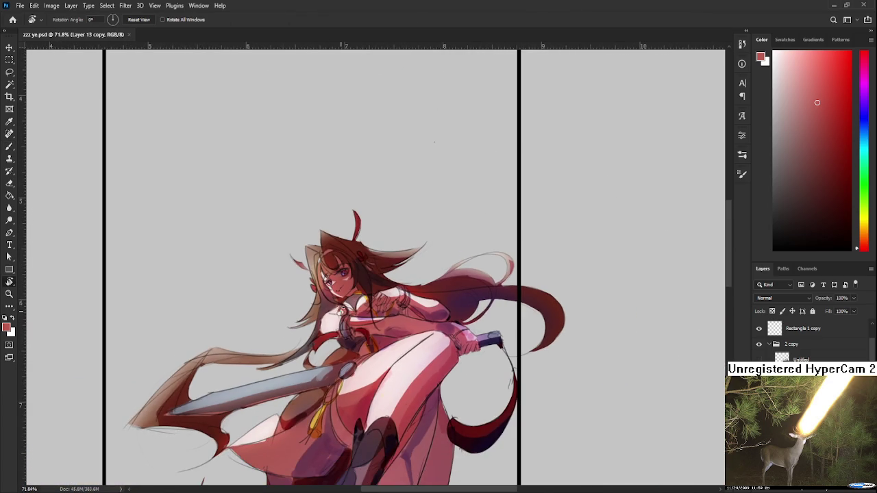
{"action": "key", "text": "ctrl+shift+h"}
{"action": "scroll", "coordinate": [326, 316], "scroll_direction": "up", "scroll_amount": 1}
{"action": "scroll", "coordinate": [336, 256], "scroll_direction": "up", "scroll_amount": 2}
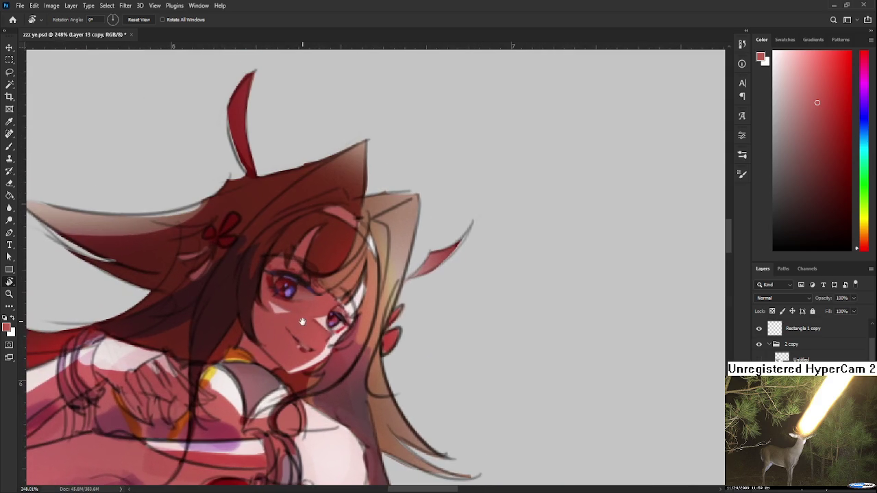
{"action": "scroll", "coordinate": [383, 345], "scroll_direction": "down", "scroll_amount": 1}
{"action": "scroll", "coordinate": [331, 317], "scroll_direction": "up", "scroll_amount": 2}
{"action": "scroll", "coordinate": [331, 318], "scroll_direction": "down", "scroll_amount": 2}
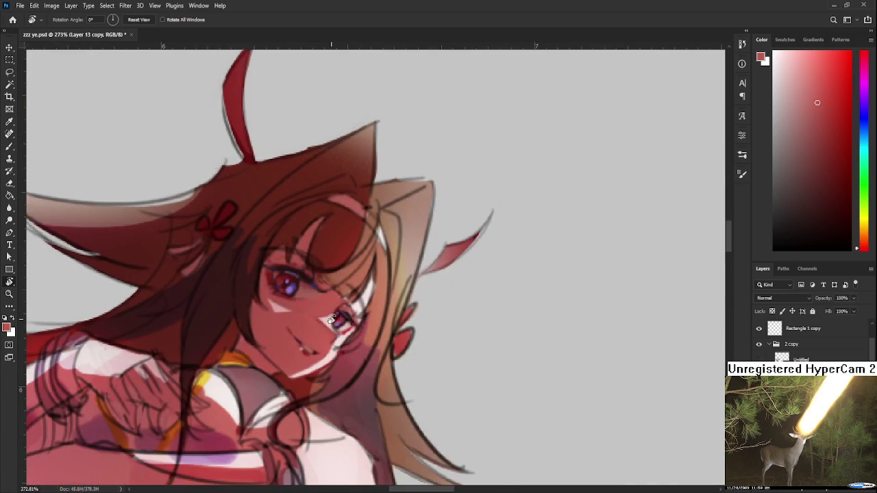
{"action": "scroll", "coordinate": [359, 372], "scroll_direction": "up", "scroll_amount": 1}
{"action": "left_click_drag", "start_coordinate": [359, 372], "coordinate": [390, 356]}
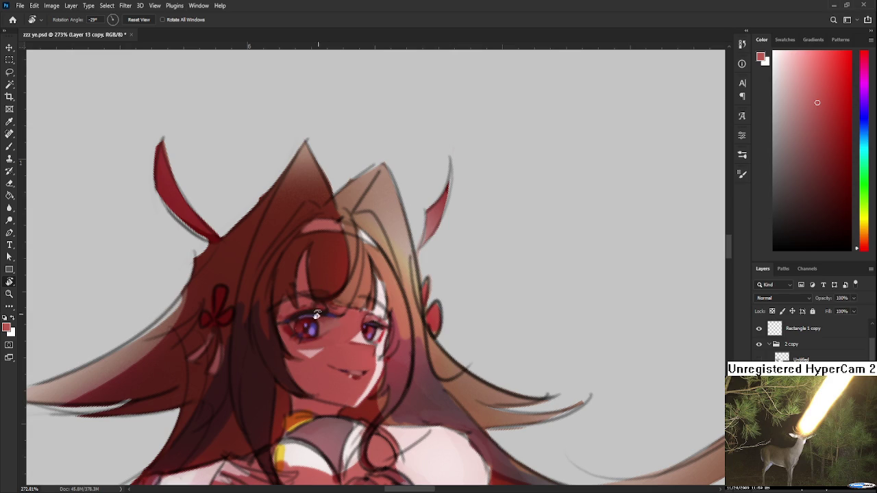
{"action": "scroll", "coordinate": [299, 328], "scroll_direction": "up", "scroll_amount": 1}
{"action": "scroll", "coordinate": [302, 355], "scroll_direction": "up", "scroll_amount": 1}
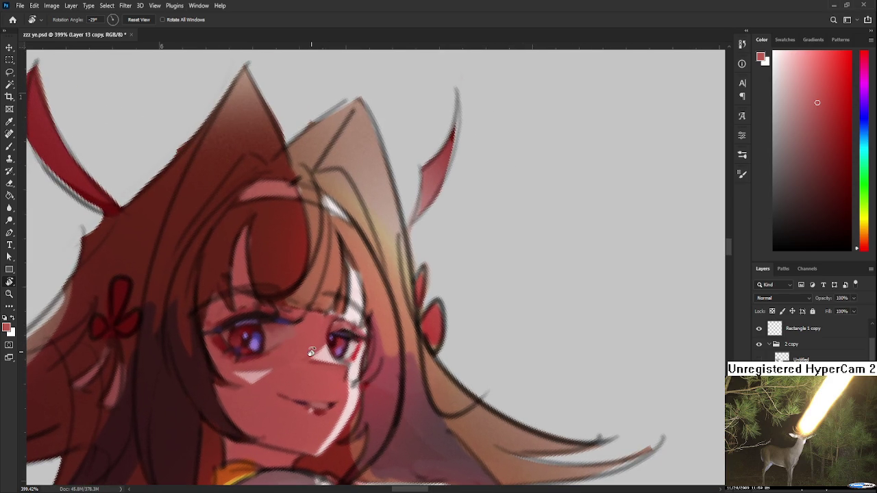
{"action": "left_click_drag", "start_coordinate": [302, 355], "coordinate": [322, 346]}
Step: Sample reds and the iris purple around the eye, ending on a dark red, then zoom out
{"action": "key", "text": "b"}
{"action": "left_click", "coordinate": [338, 342], "text": "alt"}
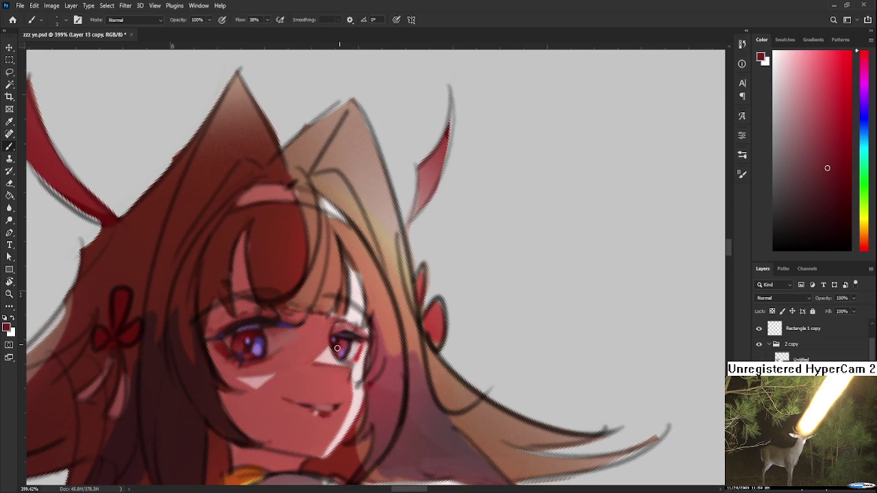
{"action": "left_click", "coordinate": [336, 343], "text": "alt"}
{"action": "left_click", "coordinate": [840, 202]}
{"action": "left_click", "coordinate": [341, 346], "text": "alt"}
{"action": "left_click", "coordinate": [252, 346], "text": "alt"}
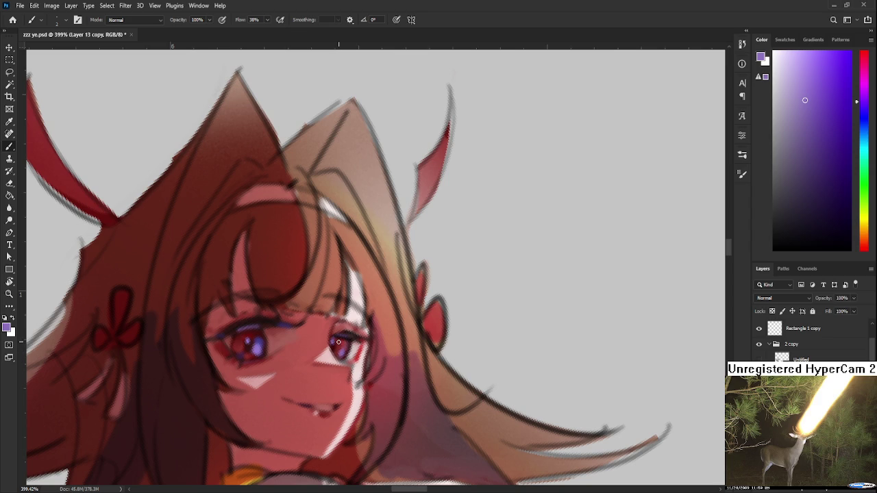
{"action": "left_click", "coordinate": [335, 340], "text": "alt"}
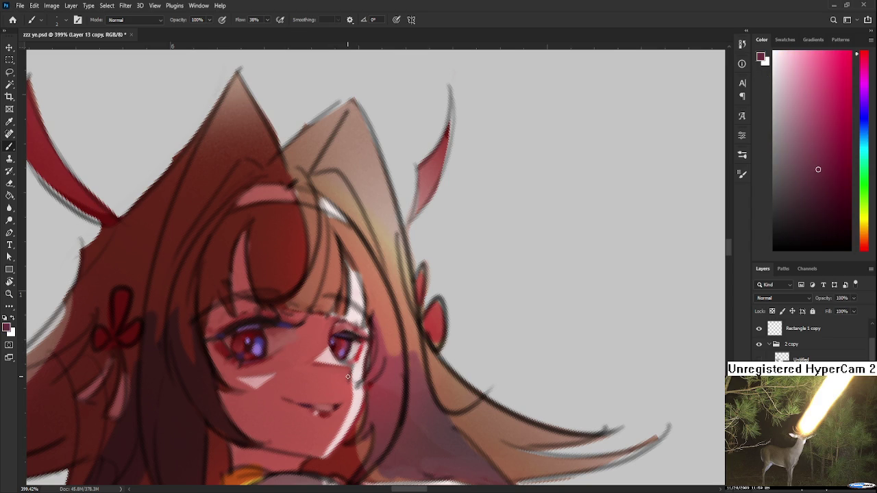
{"action": "scroll", "coordinate": [348, 376], "scroll_direction": "down", "scroll_amount": 3}
{"action": "scroll", "coordinate": [347, 376], "scroll_direction": "down", "scroll_amount": 2}
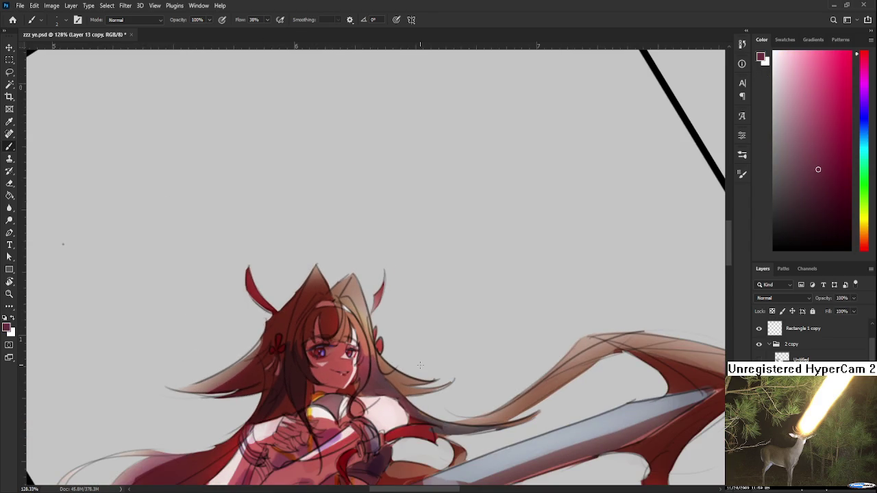
Step: Rotate the canvas view and zoom in on the left eye, returning to the Brush
{"action": "key", "text": "r"}
{"action": "mouse_move", "coordinate": [419, 366]}
{"action": "left_mouse_down"}
{"action": "mouse_move", "coordinate": [280, 397]}
{"action": "mouse_move", "coordinate": [299, 370]}
{"action": "left_mouse_up"}
{"action": "scroll", "coordinate": [298, 369], "scroll_direction": "up", "scroll_amount": 2}
{"action": "scroll", "coordinate": [299, 370], "scroll_direction": "up", "scroll_amount": 3}
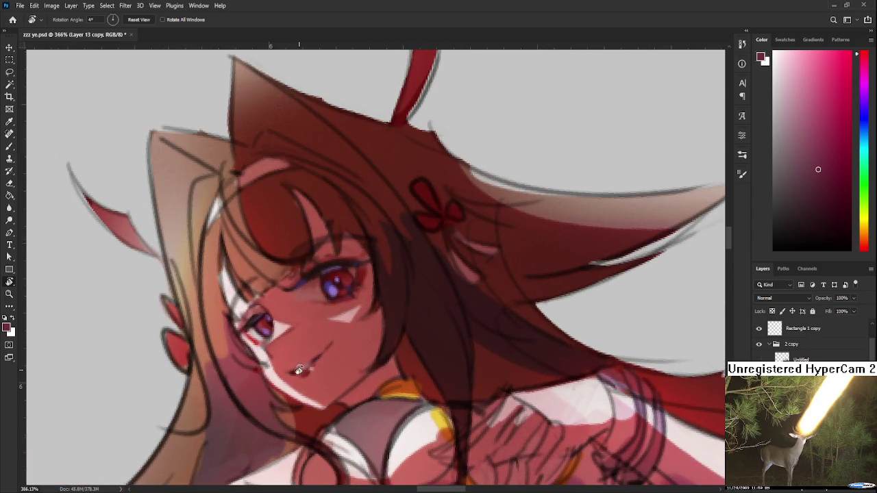
{"action": "scroll", "coordinate": [299, 370], "scroll_direction": "down", "scroll_amount": 5}
{"action": "scroll", "coordinate": [287, 362], "scroll_direction": "up", "scroll_amount": 6}
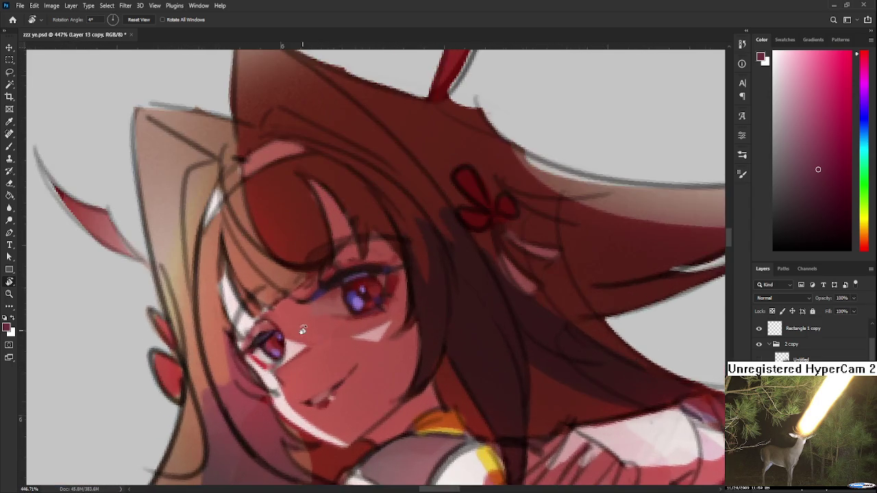
{"action": "key", "text": "b"}
{"action": "scroll", "coordinate": [281, 343], "scroll_direction": "up", "scroll_amount": 1}
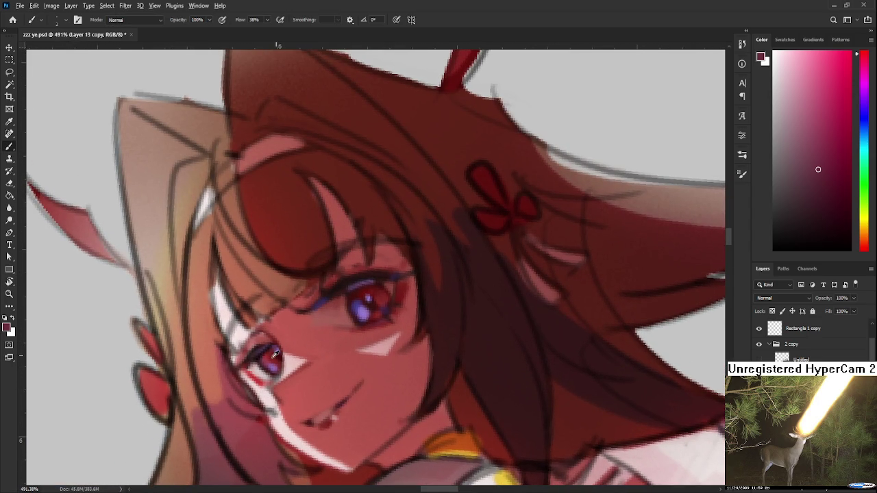
Step: Sample several purples from the iris and choose a lighter purple for highlights
{"action": "left_click", "coordinate": [275, 352], "text": "alt"}
{"action": "left_click", "coordinate": [370, 308], "text": "alt"}
{"action": "left_click", "coordinate": [367, 306], "text": "alt"}
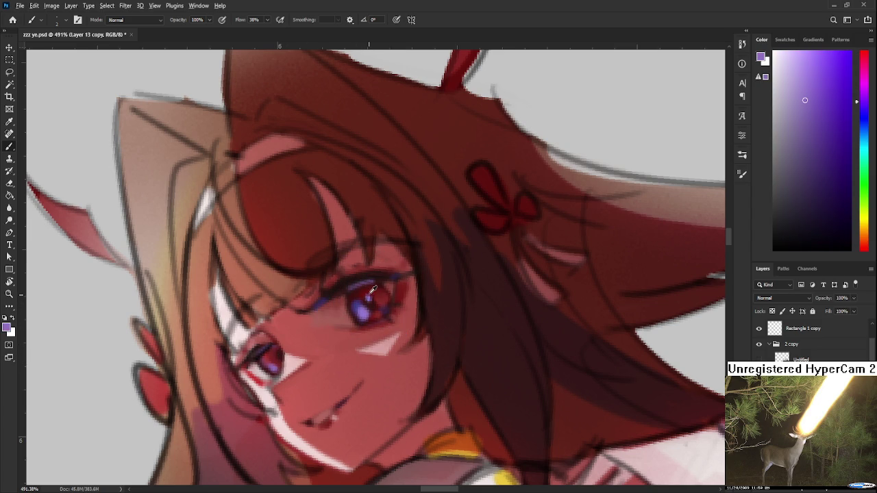
{"action": "left_click", "coordinate": [369, 296], "text": "alt"}
{"action": "left_click", "coordinate": [368, 310], "text": "alt"}
{"action": "left_click_drag", "start_coordinate": [803, 78], "coordinate": [796, 65]}
{"action": "scroll", "coordinate": [308, 339], "scroll_direction": "up", "scroll_amount": 1}
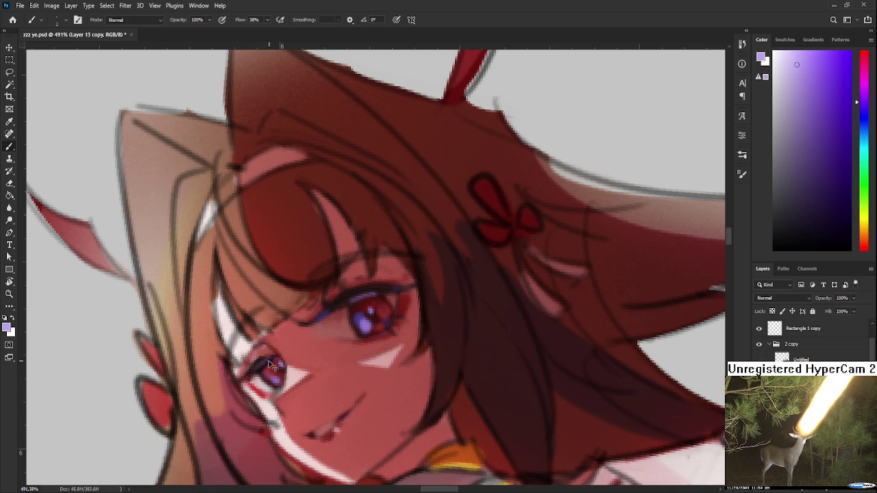
{"action": "left_click_drag", "start_coordinate": [360, 295], "coordinate": [324, 315]}
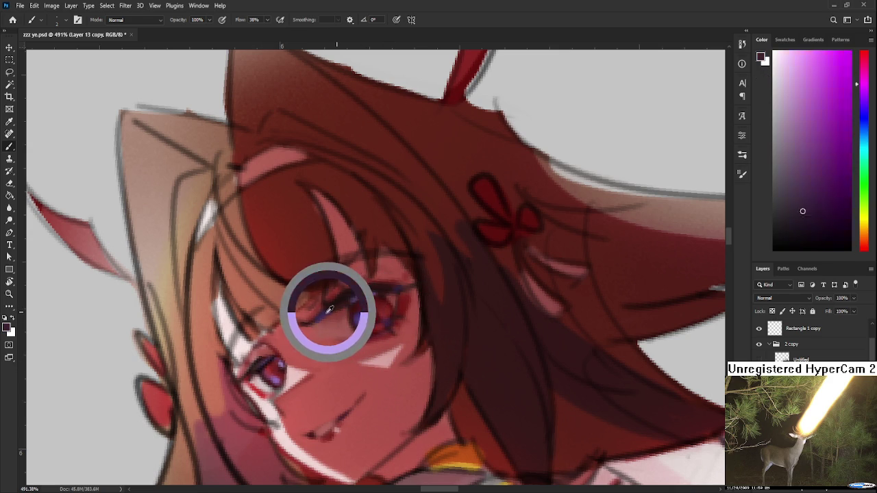
Step: Paint a thin blue line along the lower lashes, then resample dark red from the eye
{"action": "left_click", "coordinate": [859, 120]}
{"action": "left_click", "coordinate": [836, 85]}
{"action": "left_click", "coordinate": [840, 79]}
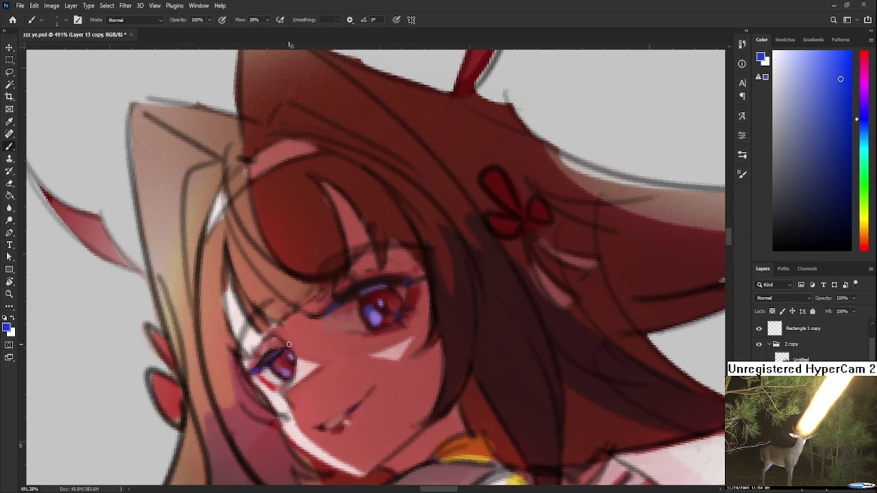
{"action": "left_click_drag", "start_coordinate": [255, 370], "coordinate": [287, 341]}
{"action": "left_click", "coordinate": [269, 356], "text": "alt"}
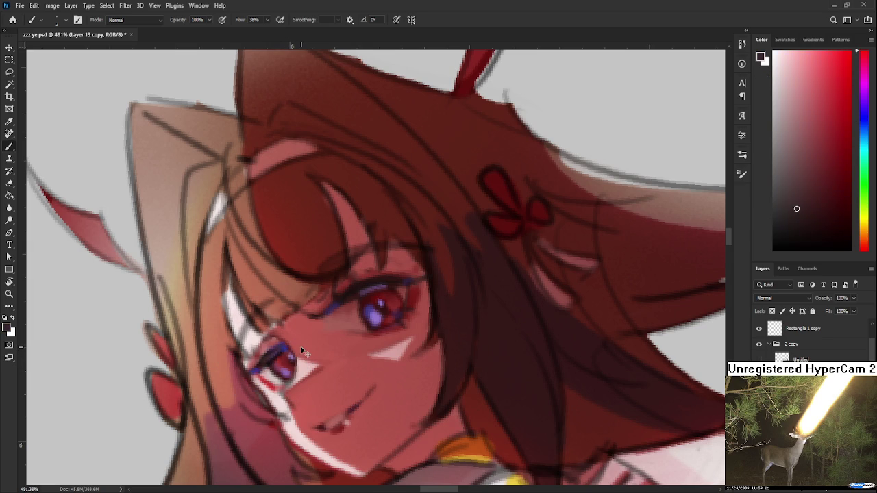
{"action": "scroll", "coordinate": [332, 311], "scroll_direction": "down", "scroll_amount": 10}
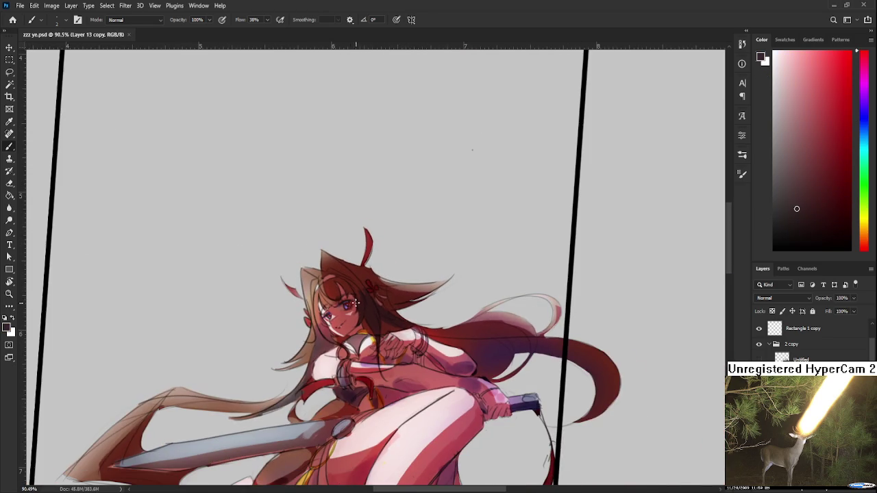
{"action": "left_click_drag", "start_coordinate": [420, 359], "coordinate": [398, 336]}
{"action": "scroll", "coordinate": [395, 336], "scroll_direction": "up", "scroll_amount": 4}
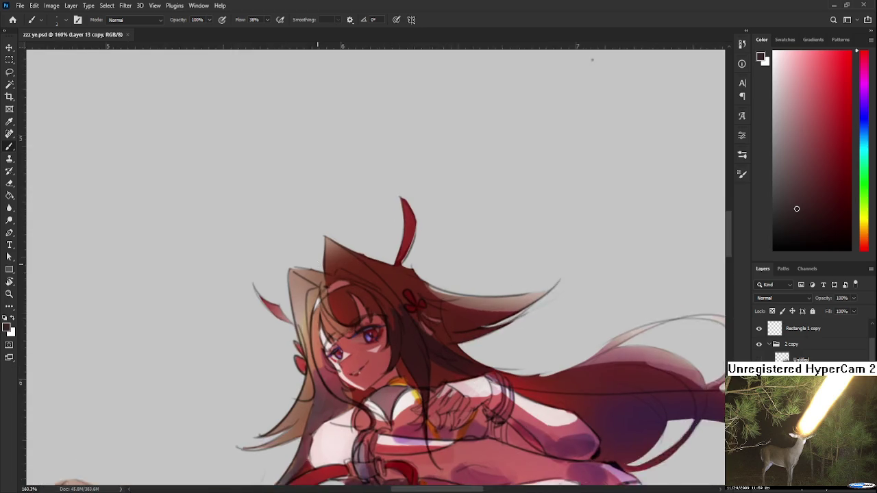
{"action": "scroll", "coordinate": [364, 308], "scroll_direction": "up", "scroll_amount": 3}
{"action": "scroll", "coordinate": [760, 332], "scroll_direction": "up", "scroll_amount": 1}
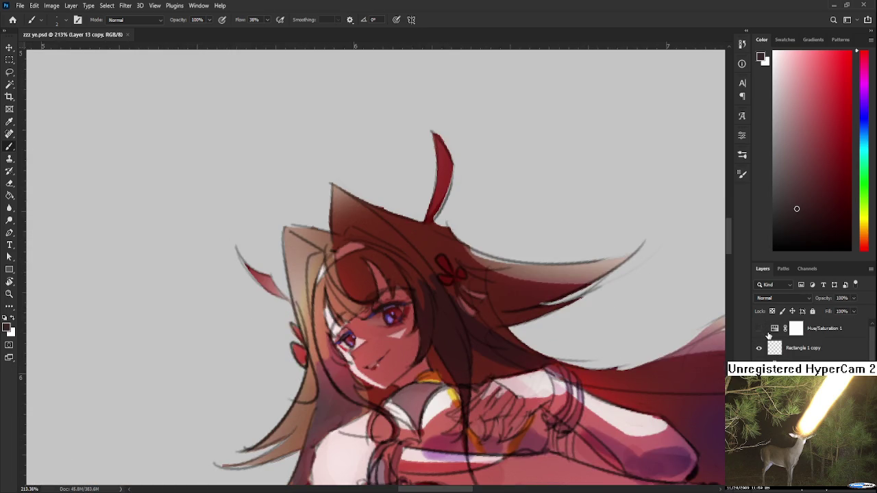
{"action": "left_click", "coordinate": [758, 328]}
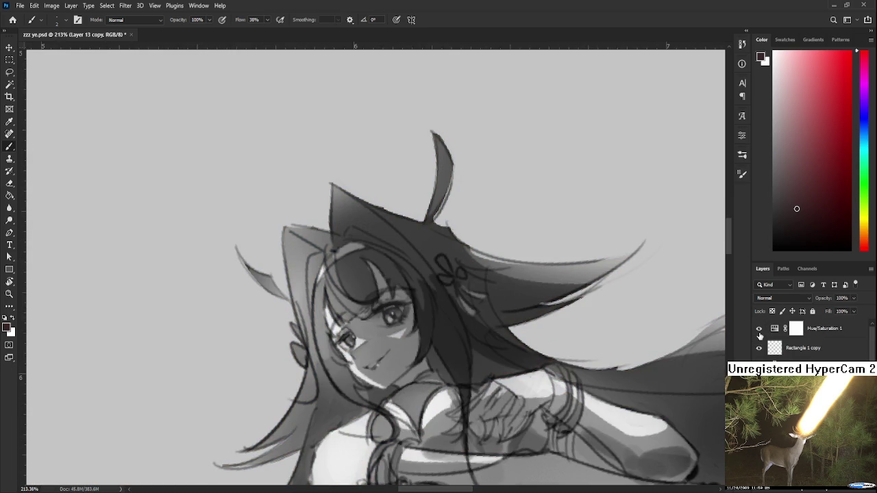
{"action": "left_click", "coordinate": [759, 332]}
{"action": "left_click", "coordinate": [759, 332]}
{"action": "left_click", "coordinate": [759, 332]}
{"action": "scroll", "coordinate": [450, 297], "scroll_direction": "down", "scroll_amount": 3}
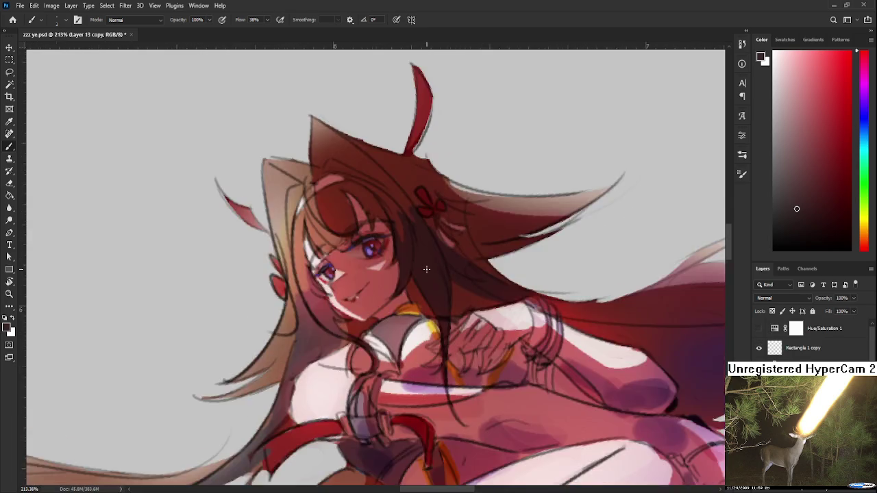
{"action": "scroll", "coordinate": [425, 286], "scroll_direction": "down", "scroll_amount": 2}
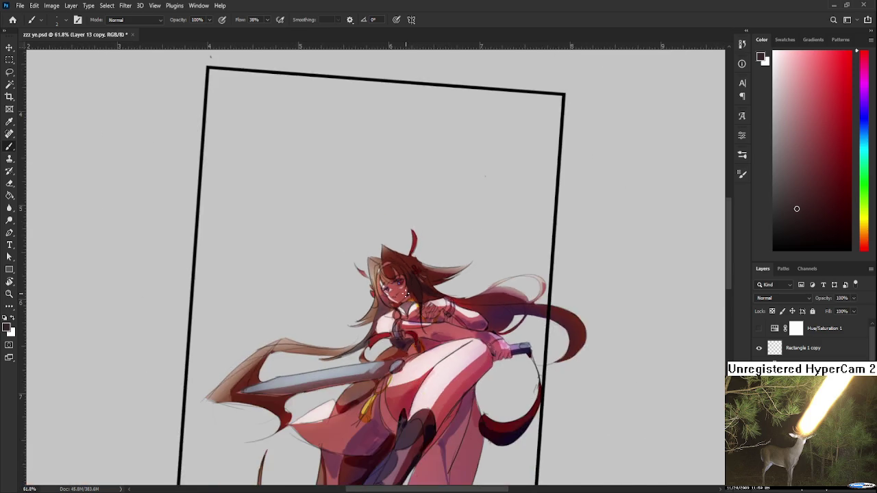
Step: Reset the canvas rotation to upright and zoom in on the girl's face
{"action": "scroll", "coordinate": [442, 360], "scroll_direction": "down", "scroll_amount": 8}
{"action": "key", "text": "r"}
{"action": "left_click", "coordinate": [442, 360]}
{"action": "key", "text": "Escape"}
{"action": "scroll", "coordinate": [442, 360], "scroll_direction": "up", "scroll_amount": 3}
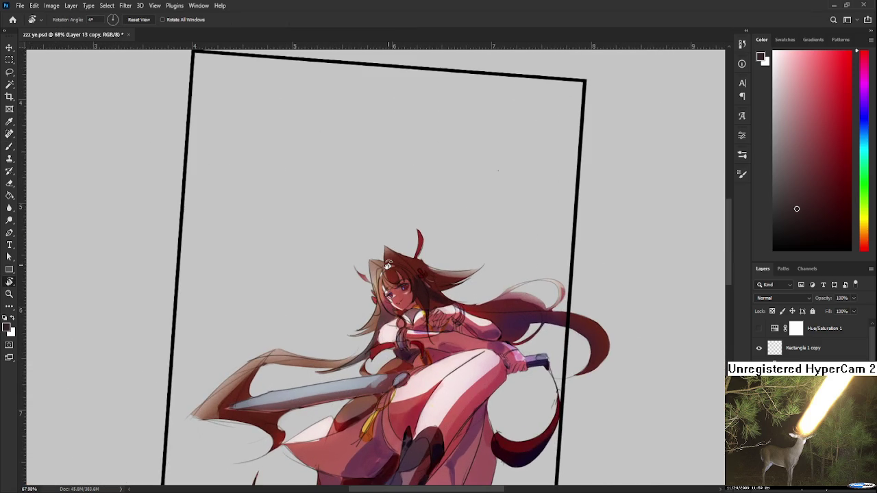
{"action": "scroll", "coordinate": [376, 386], "scroll_direction": "up", "scroll_amount": 1}
{"action": "left_click_drag", "start_coordinate": [377, 386], "coordinate": [374, 387]}
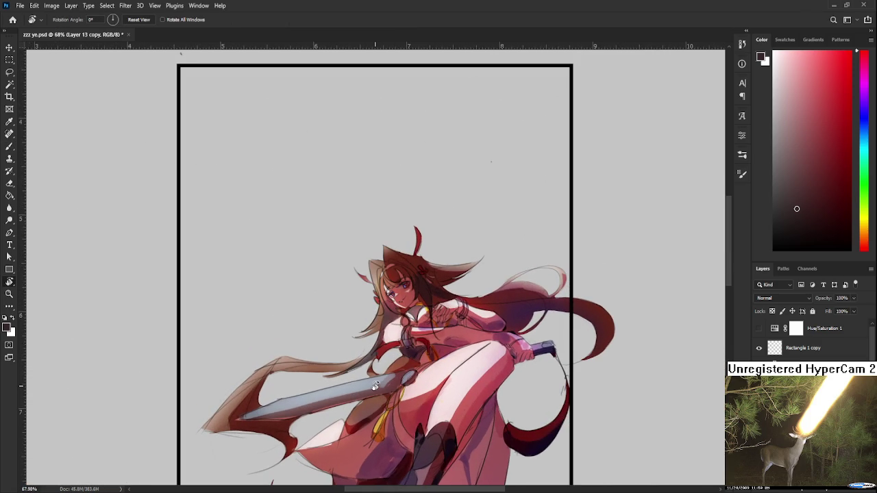
{"action": "scroll", "coordinate": [375, 387], "scroll_direction": "up", "scroll_amount": 3}
{"action": "scroll", "coordinate": [369, 308], "scroll_direction": "up", "scroll_amount": 3}
{"action": "scroll", "coordinate": [368, 298], "scroll_direction": "up", "scroll_amount": 2}
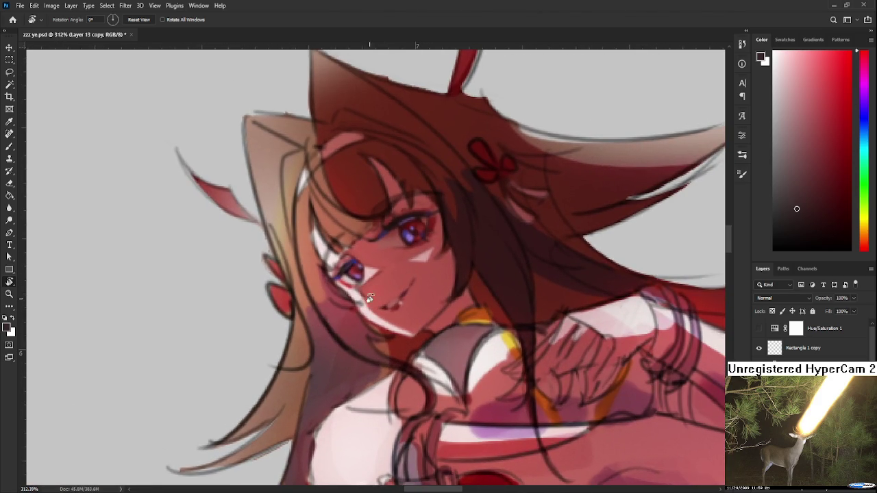
{"action": "scroll", "coordinate": [369, 298], "scroll_direction": "down", "scroll_amount": 6}
{"action": "scroll", "coordinate": [388, 282], "scroll_direction": "up", "scroll_amount": 6}
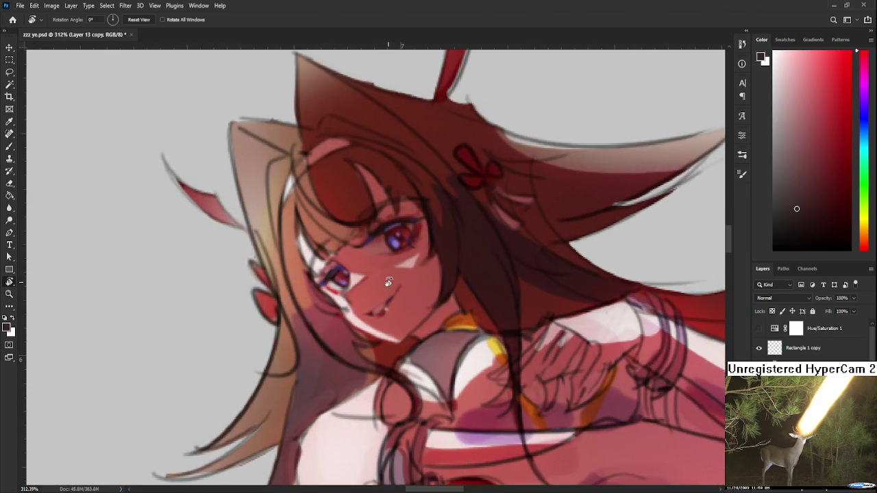
{"action": "scroll", "coordinate": [387, 283], "scroll_direction": "down", "scroll_amount": 5}
{"action": "scroll", "coordinate": [315, 288], "scroll_direction": "down", "scroll_amount": 2}
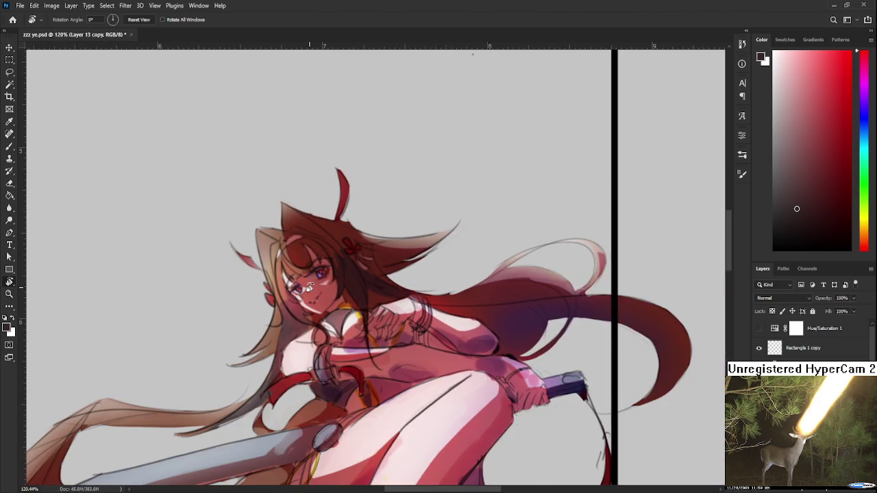
{"action": "scroll", "coordinate": [309, 288], "scroll_direction": "up", "scroll_amount": 2}
{"action": "scroll", "coordinate": [342, 291], "scroll_direction": "up", "scroll_amount": 2}
{"action": "scroll", "coordinate": [372, 290], "scroll_direction": "up", "scroll_amount": 1}
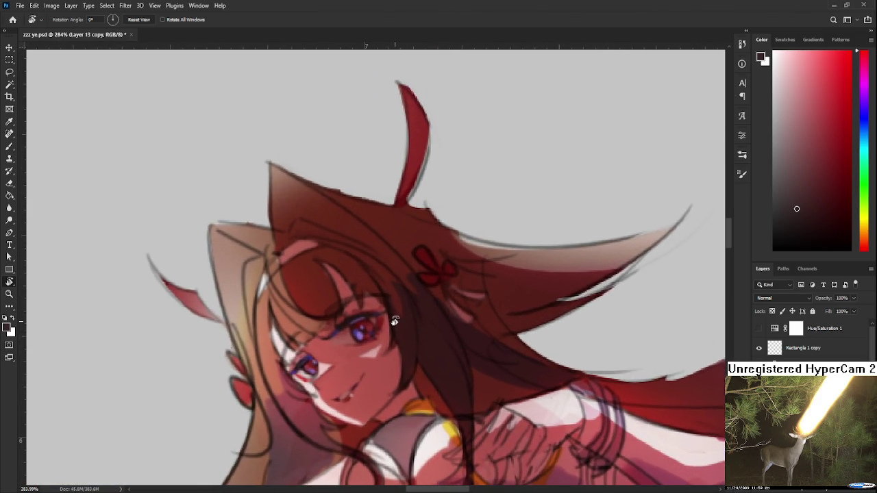
Step: Tilt the canvas view to about 14° and readjust the zoom on the face
{"action": "left_click_drag", "start_coordinate": [394, 320], "coordinate": [395, 333]}
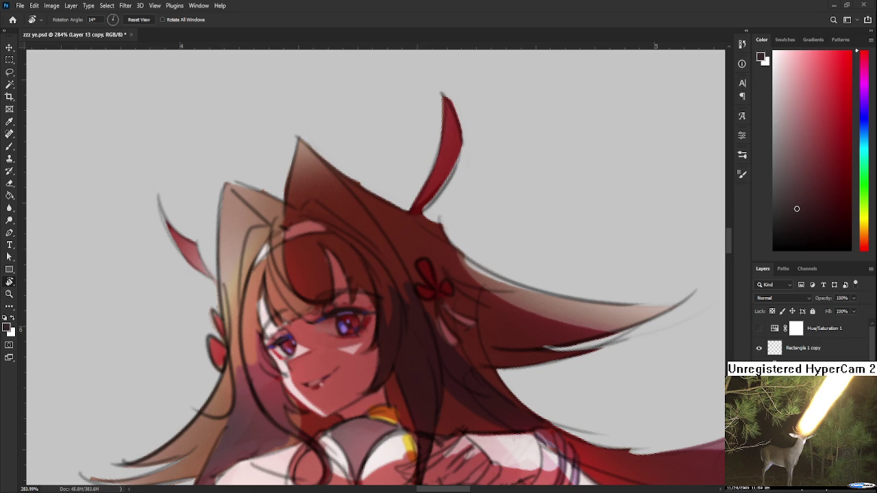
{"action": "scroll", "coordinate": [320, 241], "scroll_direction": "down", "scroll_amount": 3}
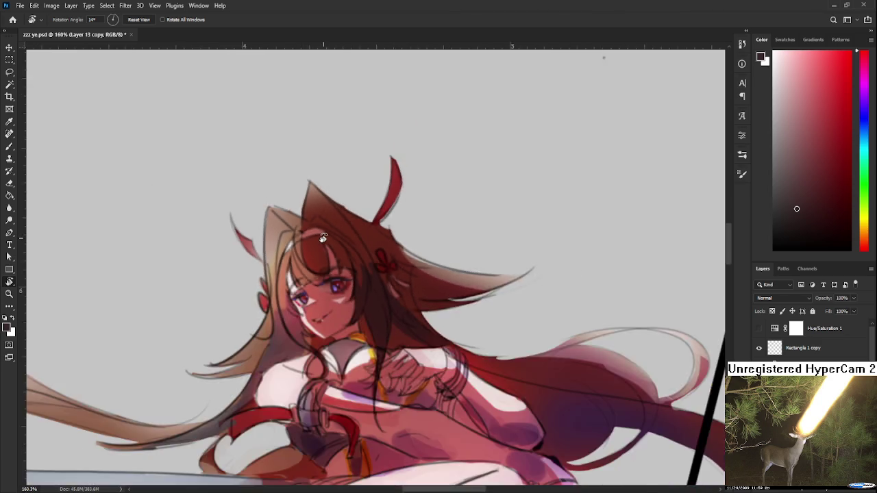
{"action": "scroll", "coordinate": [320, 242], "scroll_direction": "down", "scroll_amount": 3}
{"action": "scroll", "coordinate": [319, 241], "scroll_direction": "down", "scroll_amount": 2}
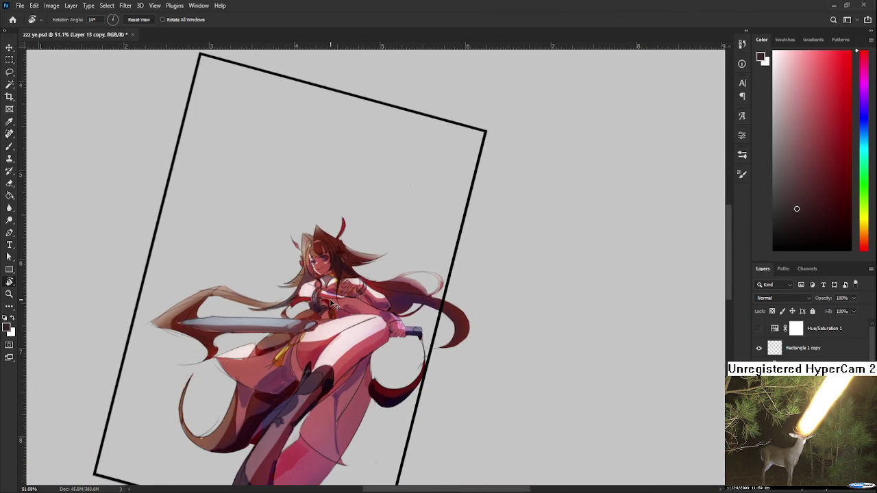
{"action": "scroll", "coordinate": [298, 245], "scroll_direction": "up", "scroll_amount": 2}
{"action": "scroll", "coordinate": [298, 246], "scroll_direction": "up", "scroll_amount": 3}
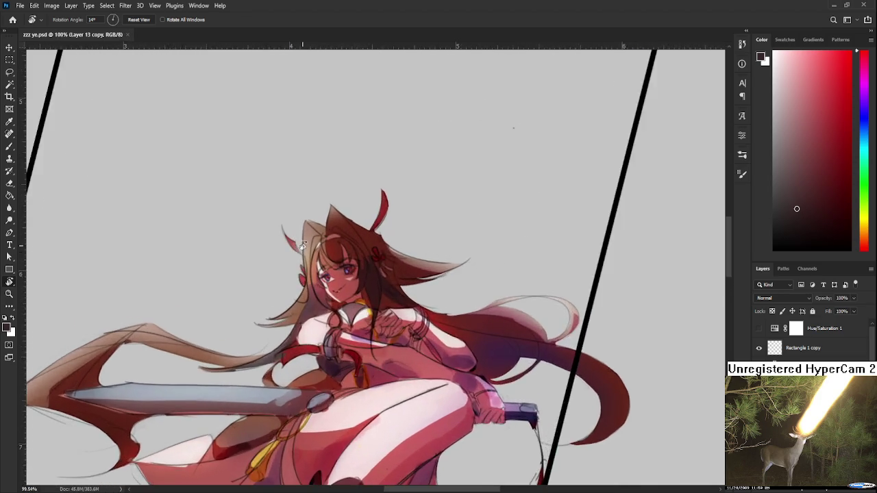
{"action": "scroll", "coordinate": [315, 274], "scroll_direction": "up", "scroll_amount": 4}
{"action": "scroll", "coordinate": [334, 308], "scroll_direction": "up", "scroll_amount": 3}
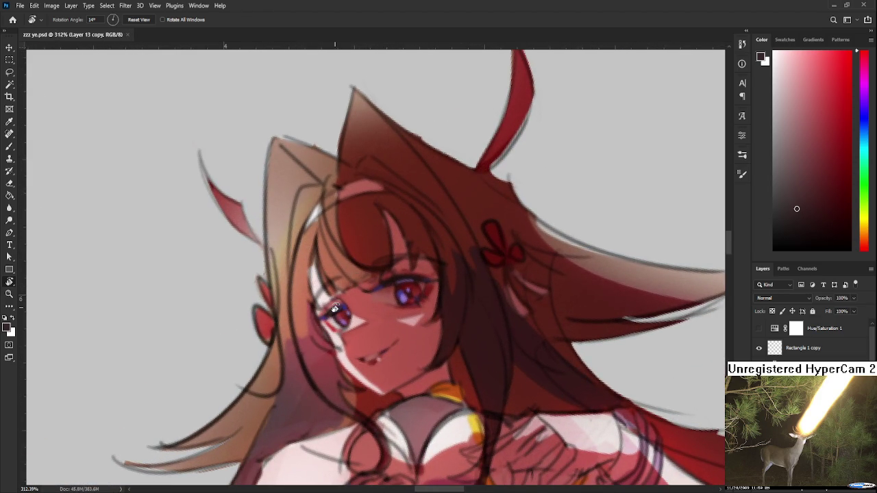
Step: Sample dark reds from the face and several colours beside the eye
{"action": "left_click_drag", "start_coordinate": [335, 309], "coordinate": [356, 294]}
{"action": "left_click", "coordinate": [361, 299], "text": "alt"}
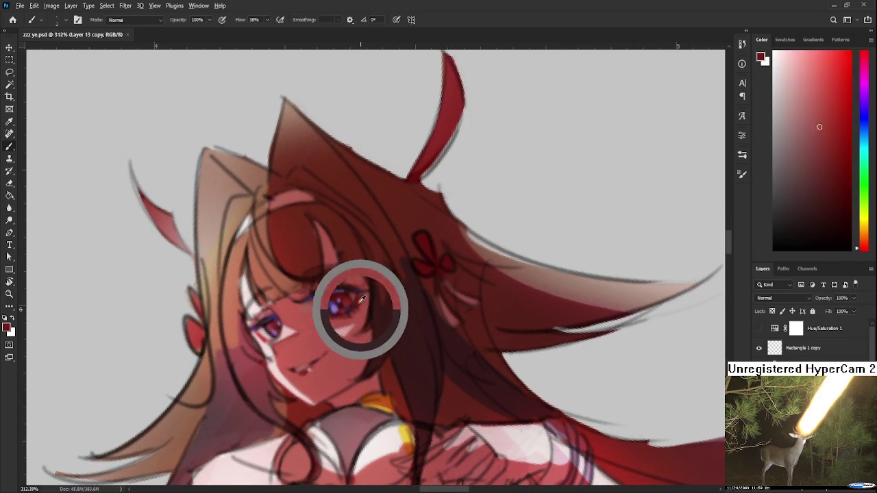
{"action": "left_click", "coordinate": [306, 310], "text": "alt"}
{"action": "left_click", "coordinate": [308, 315], "text": "alt"}
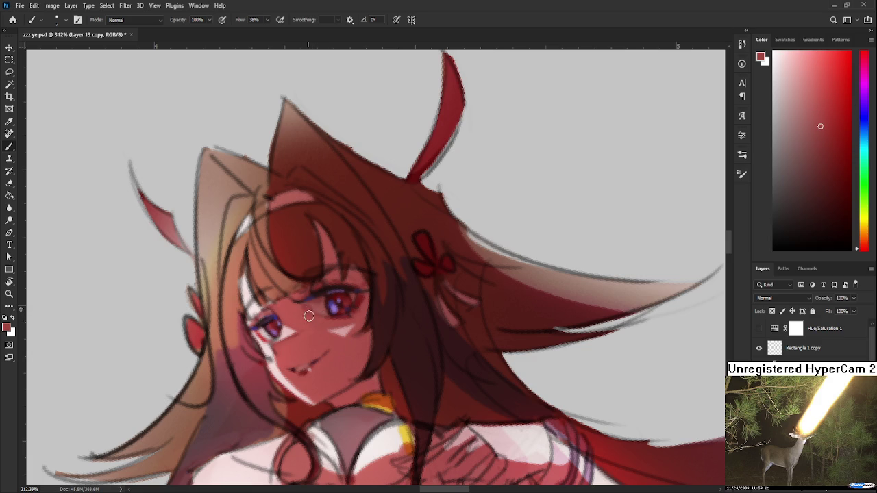
{"action": "left_click", "coordinate": [312, 326], "text": "alt"}
{"action": "left_click", "coordinate": [316, 309], "text": "alt"}
{"action": "left_click", "coordinate": [308, 308], "text": "alt"}
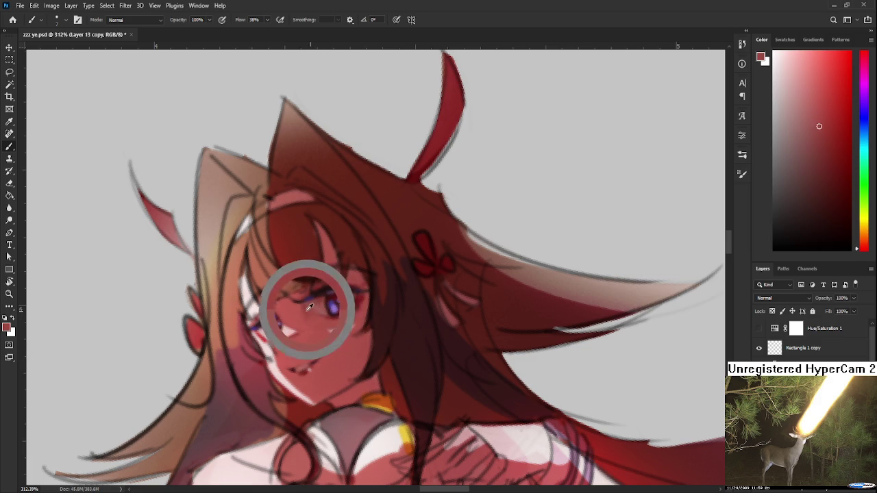
{"action": "left_click", "coordinate": [299, 310], "text": "alt"}
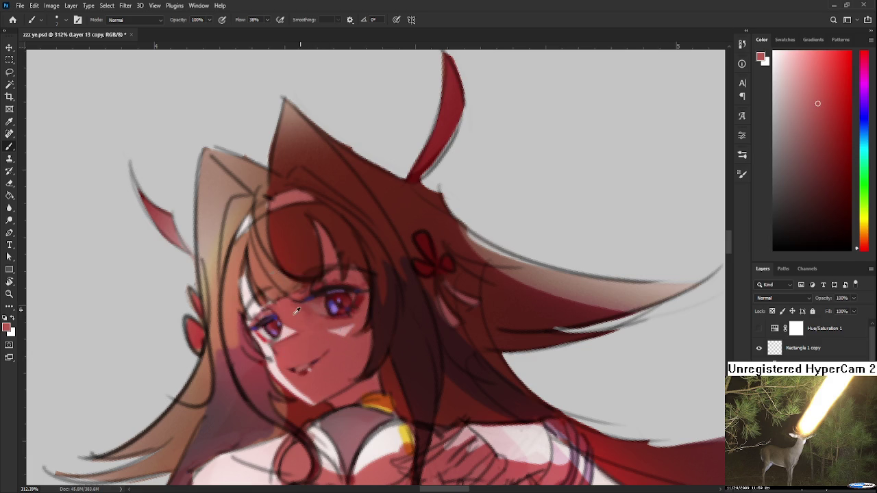
{"action": "left_click", "coordinate": [303, 310], "text": "alt"}
{"action": "scroll", "coordinate": [284, 321], "scroll_direction": "down", "scroll_amount": 2}
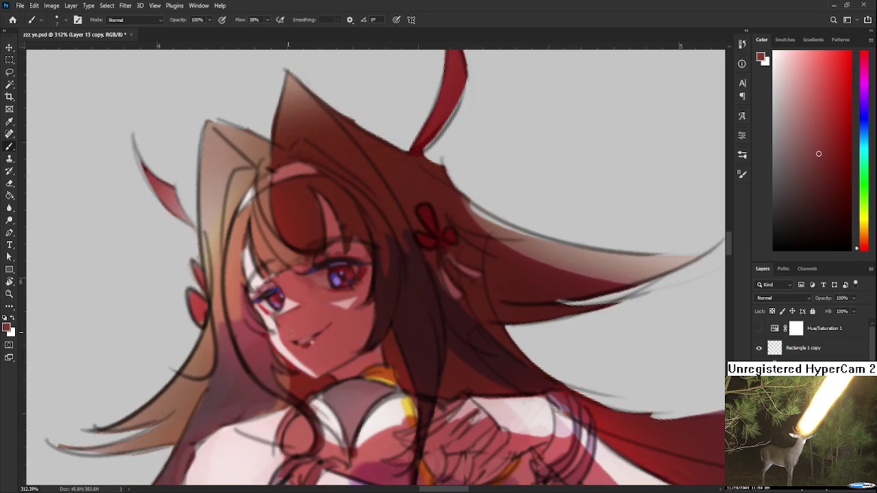
Step: Sample pink, skin and red-brown tones, ending on a lighter red from the chin
{"action": "left_click", "coordinate": [294, 319], "text": "alt"}
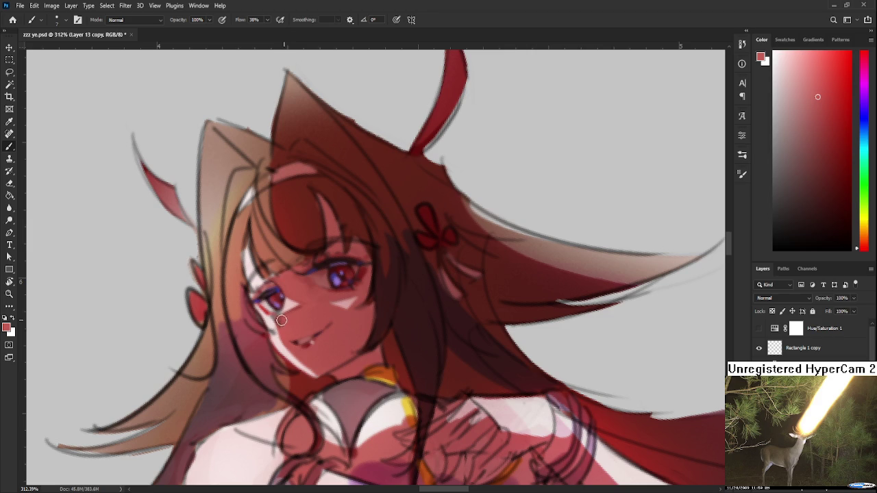
{"action": "left_click", "coordinate": [341, 306], "text": "alt"}
{"action": "scroll", "coordinate": [322, 287], "scroll_direction": "down", "scroll_amount": 2}
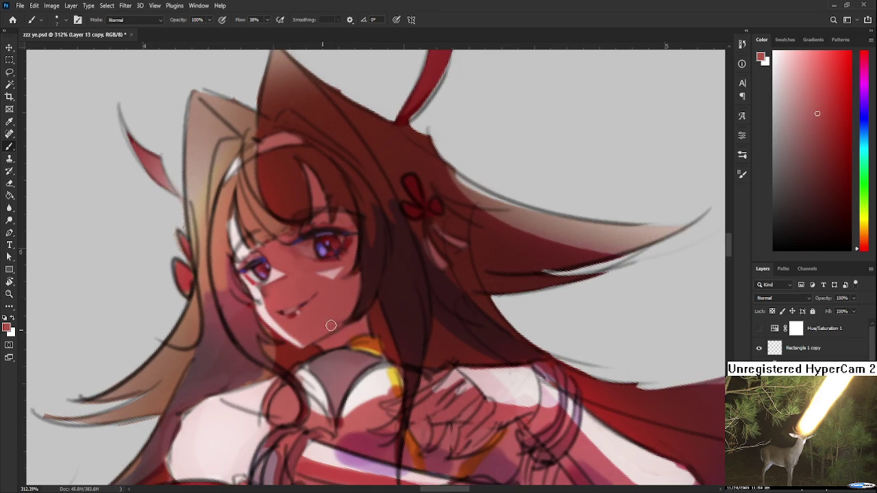
{"action": "scroll", "coordinate": [328, 330], "scroll_direction": "up", "scroll_amount": 3}
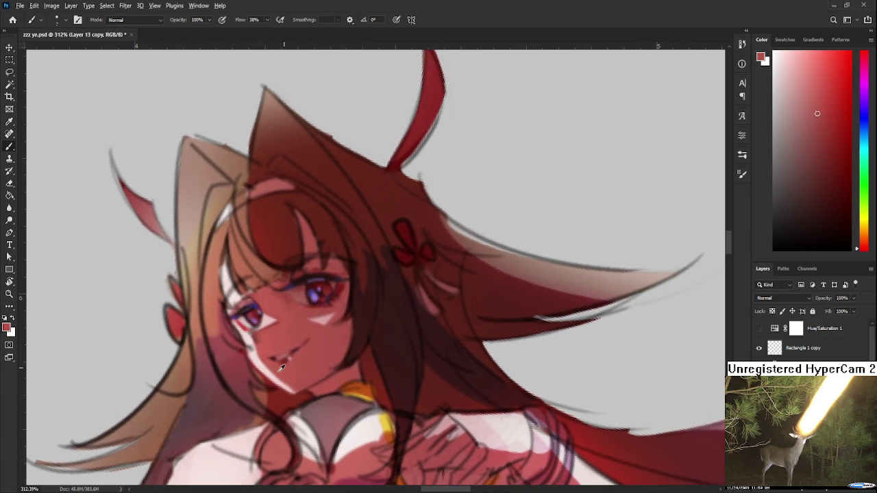
{"action": "left_click", "coordinate": [313, 348], "text": "alt"}
{"action": "left_click", "coordinate": [347, 305], "text": "alt"}
{"action": "left_click", "coordinate": [352, 303], "text": "alt"}
{"action": "left_click", "coordinate": [333, 371], "text": "alt"}
Step: Toggle the Hue/Saturation 1 layer repeatedly to compare the artwork's values in grayscale and colour
{"action": "scroll", "coordinate": [349, 336], "scroll_direction": "down", "scroll_amount": 2}
{"action": "scroll", "coordinate": [341, 319], "scroll_direction": "down", "scroll_amount": 2}
{"action": "scroll", "coordinate": [341, 319], "scroll_direction": "up", "scroll_amount": 1}
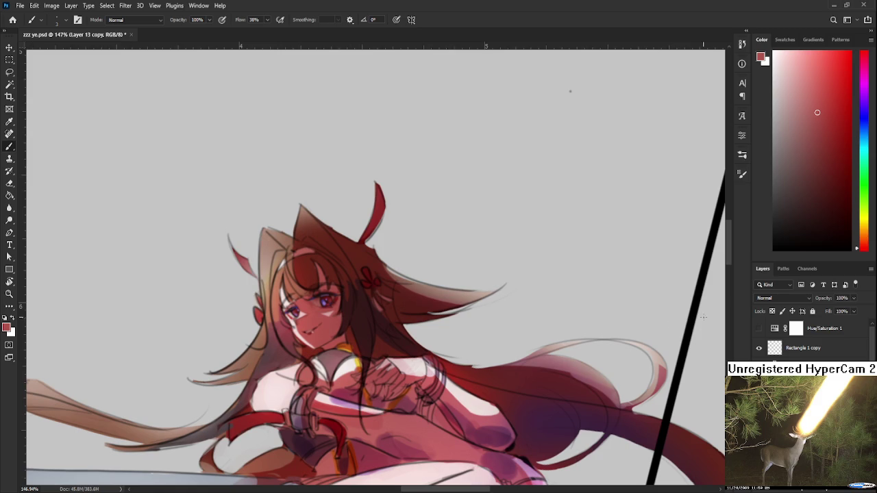
{"action": "left_click", "coordinate": [757, 329]}
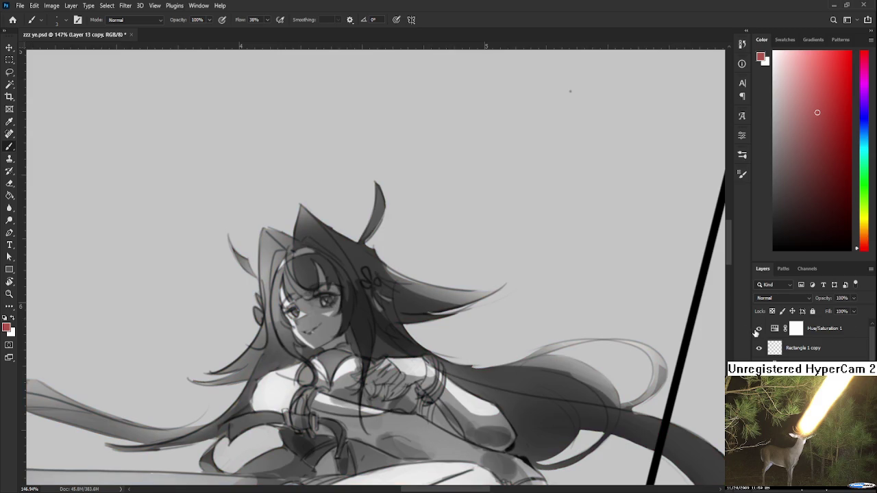
{"action": "left_click", "coordinate": [757, 330]}
{"action": "left_click", "coordinate": [757, 330]}
{"action": "left_click", "coordinate": [756, 331]}
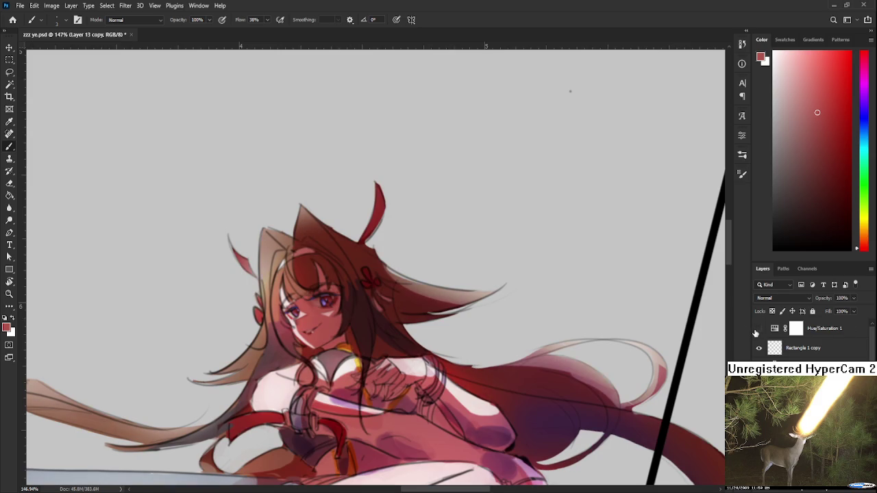
{"action": "left_click", "coordinate": [756, 330]}
{"action": "left_click", "coordinate": [757, 330]}
{"action": "left_click", "coordinate": [757, 330]}
{"action": "left_click", "coordinate": [757, 330]}
{"action": "left_click", "coordinate": [757, 330]}
{"action": "left_click", "coordinate": [757, 331]}
{"action": "scroll", "coordinate": [376, 260], "scroll_direction": "up", "scroll_amount": 3}
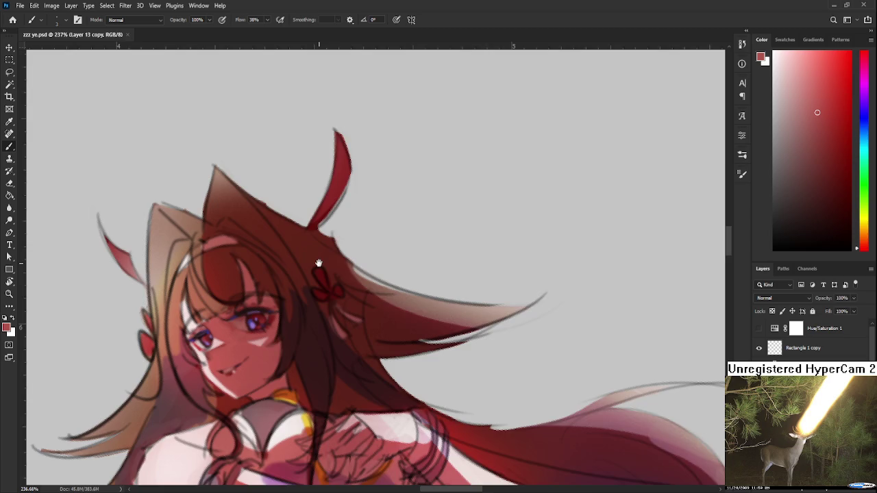
Step: Pick a darker red, set the brush to size 10, and shade the forehead bangs
{"action": "left_click_drag", "start_coordinate": [344, 354], "coordinate": [363, 370]}
{"action": "scroll", "coordinate": [363, 370], "scroll_direction": "down", "scroll_amount": 3}
{"action": "left_click", "coordinate": [355, 324], "text": "alt"}
{"action": "scroll", "coordinate": [354, 325], "scroll_direction": "up", "scroll_amount": 3}
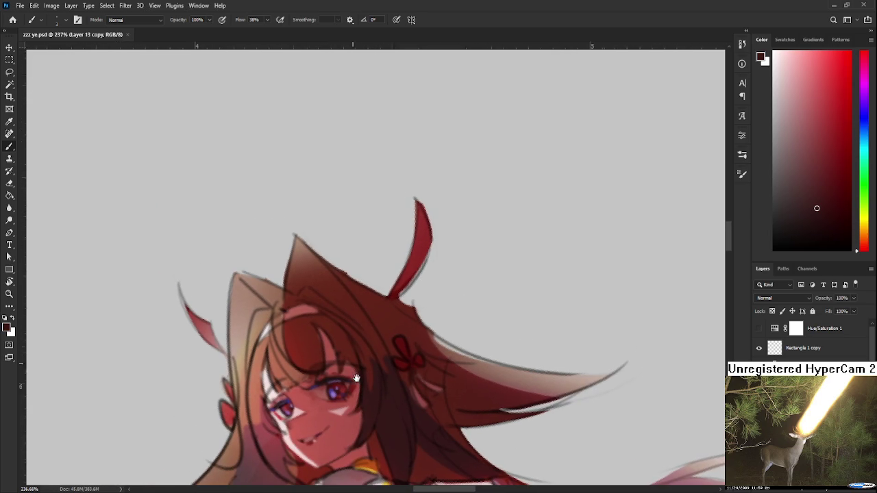
{"action": "key", "text": "bracketright"}
{"action": "key", "text": "bracketright"}
{"action": "key", "text": "bracketright"}
{"action": "left_click_drag", "start_coordinate": [307, 366], "coordinate": [287, 313]}
Step: Sample darker and lighter reds from various spots on the bangs and hair
{"action": "left_click", "coordinate": [289, 319], "text": "alt"}
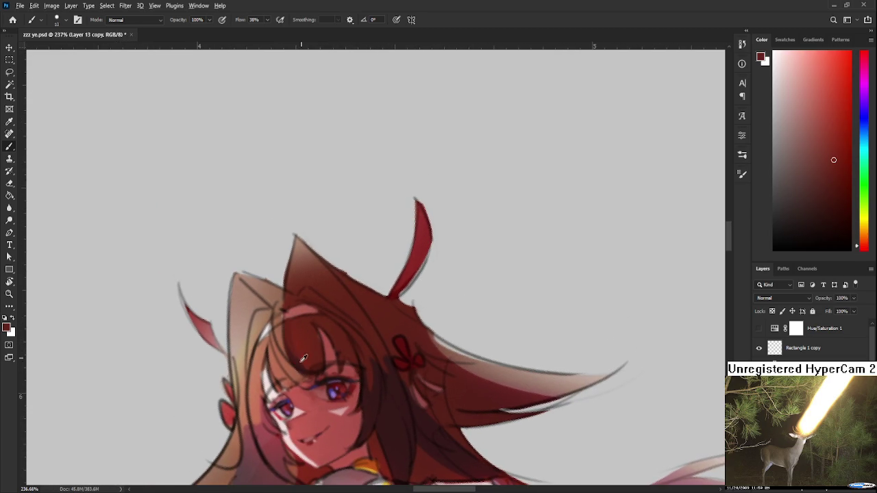
{"action": "left_click", "coordinate": [298, 357], "text": "alt"}
{"action": "left_click", "coordinate": [311, 342], "text": "alt"}
{"action": "left_click", "coordinate": [312, 340], "text": "alt"}
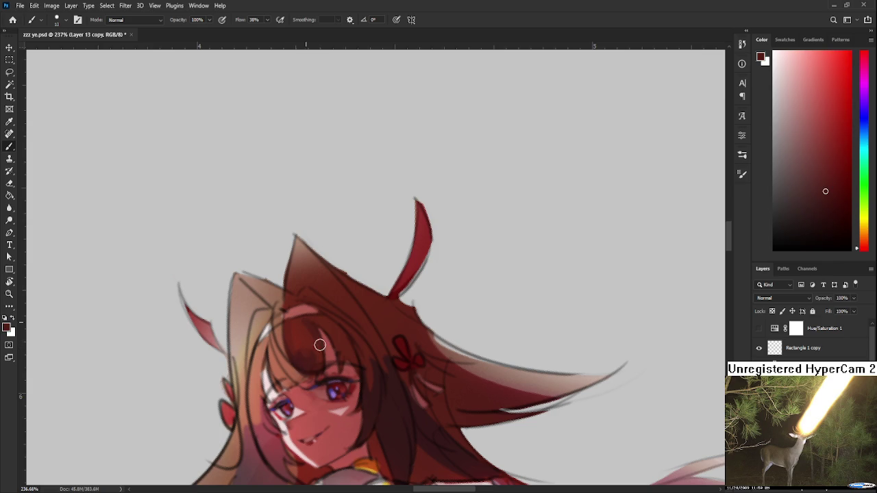
{"action": "left_click", "coordinate": [303, 326], "text": "alt"}
{"action": "left_click", "coordinate": [309, 361], "text": "alt"}
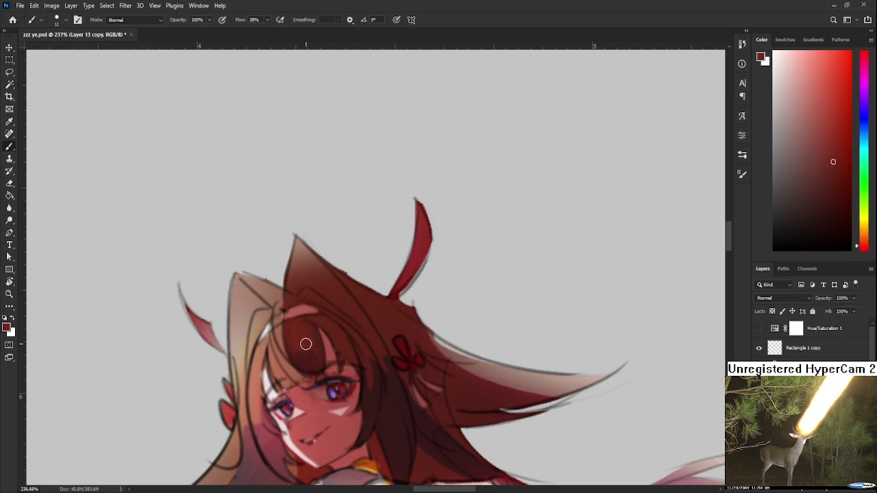
{"action": "left_click", "coordinate": [310, 336], "text": "alt"}
{"action": "left_click", "coordinate": [312, 364], "text": "alt"}
{"action": "left_click_drag", "start_coordinate": [341, 363], "coordinate": [311, 371]}
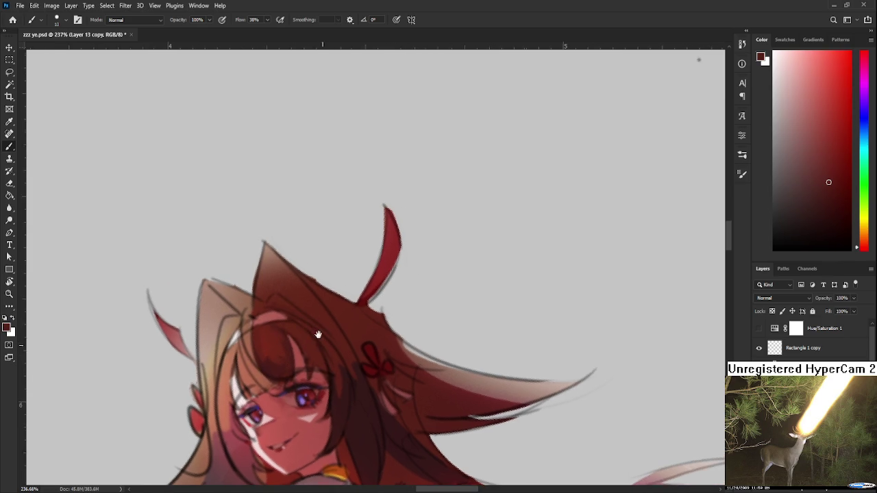
{"action": "left_click", "coordinate": [318, 358], "text": "alt"}
{"action": "left_click", "coordinate": [345, 403], "text": "alt"}
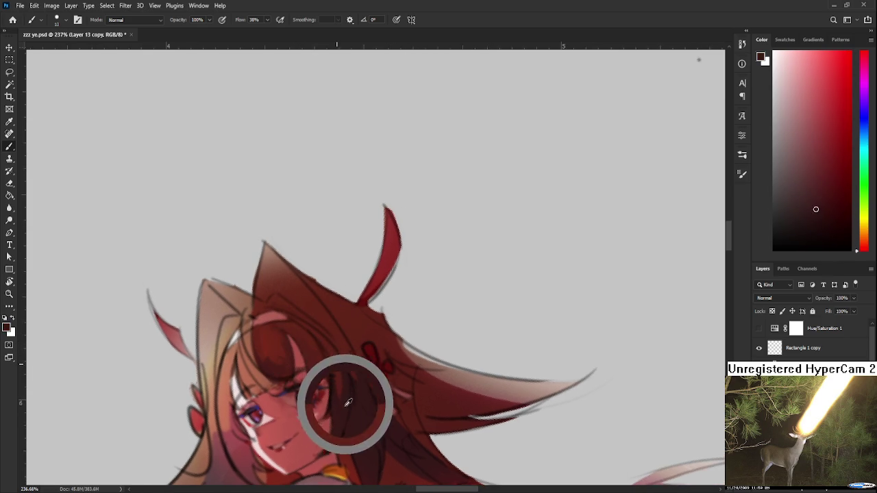
{"action": "left_click", "coordinate": [318, 357], "text": "alt"}
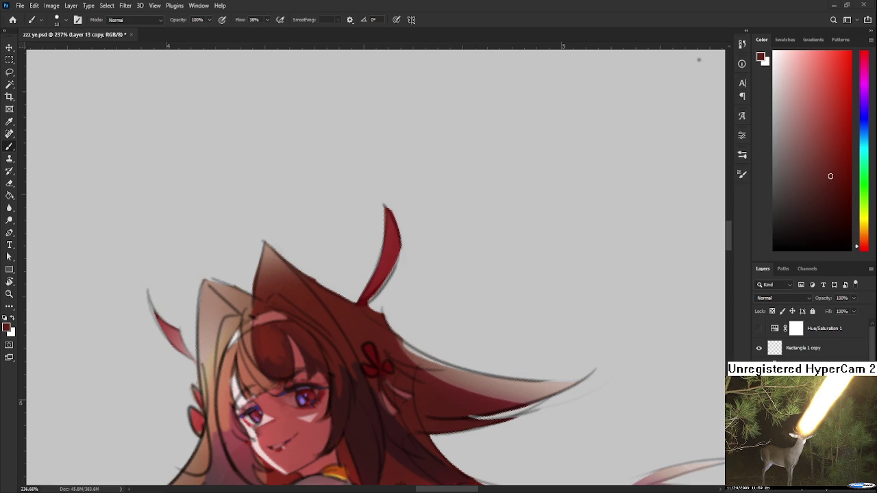
Step: Zoom out and rotate the canvas view back to 0° to show the whole sword-swinging girl
{"action": "scroll", "coordinate": [446, 373], "scroll_direction": "down", "scroll_amount": 2}
{"action": "scroll", "coordinate": [446, 374], "scroll_direction": "down", "scroll_amount": 2}
{"action": "scroll", "coordinate": [446, 373], "scroll_direction": "down", "scroll_amount": 2}
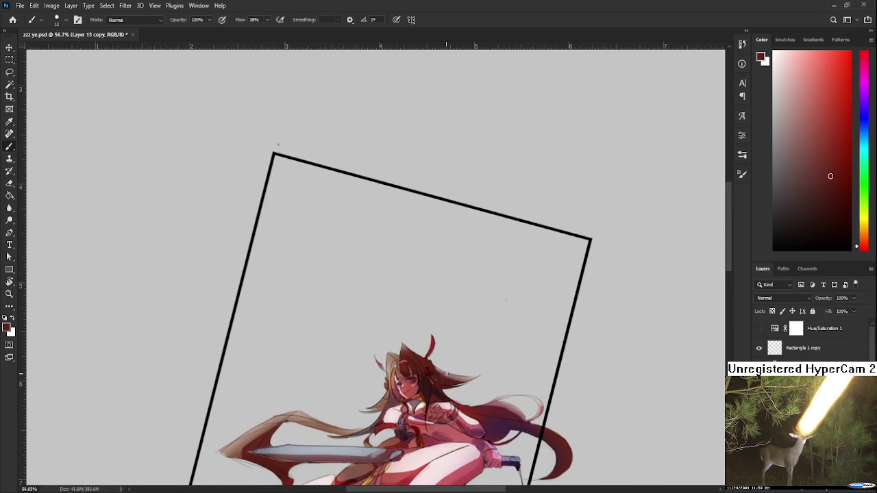
{"action": "key", "text": "r"}
{"action": "left_click_drag", "start_coordinate": [446, 373], "coordinate": [433, 338]}
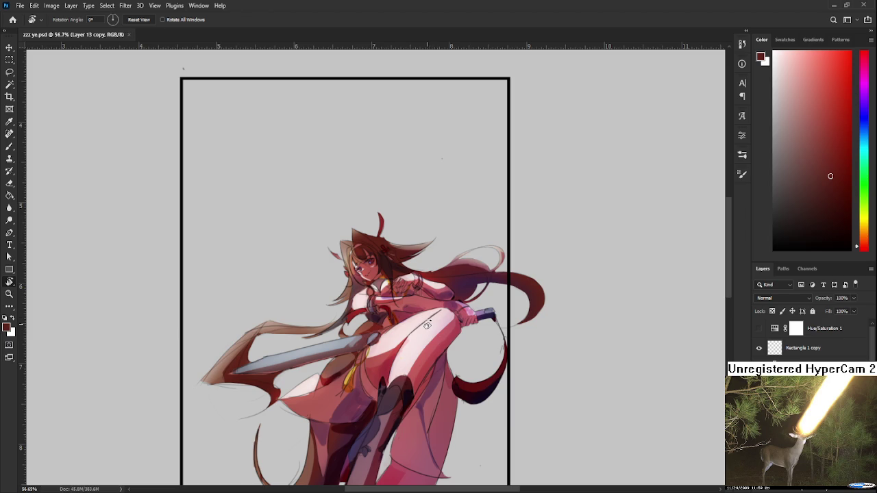
{"action": "scroll", "coordinate": [406, 309], "scroll_direction": "up", "scroll_amount": 1}
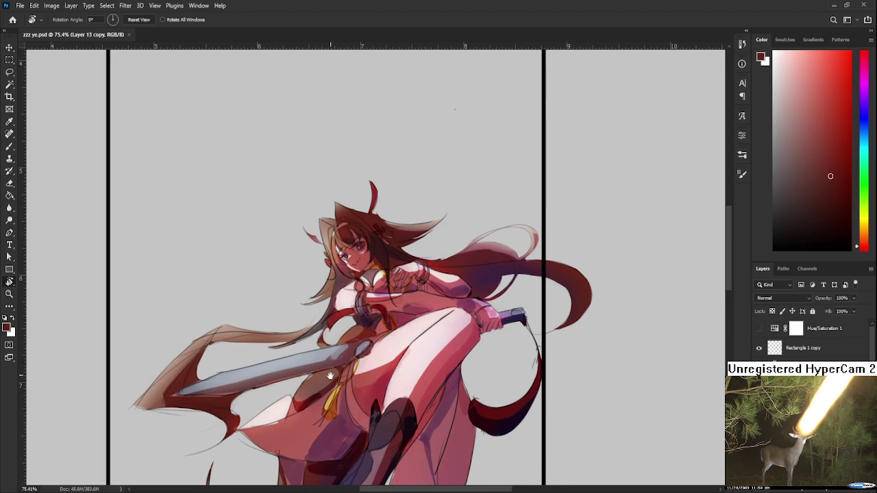
{"action": "scroll", "coordinate": [329, 376], "scroll_direction": "down", "scroll_amount": 1}
{"action": "scroll", "coordinate": [370, 376], "scroll_direction": "down", "scroll_amount": 1}
{"action": "scroll", "coordinate": [411, 375], "scroll_direction": "down", "scroll_amount": 1}
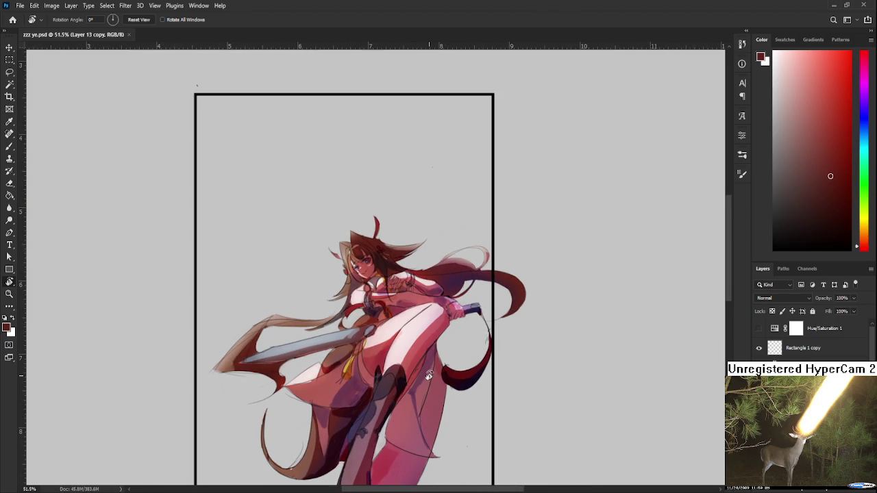